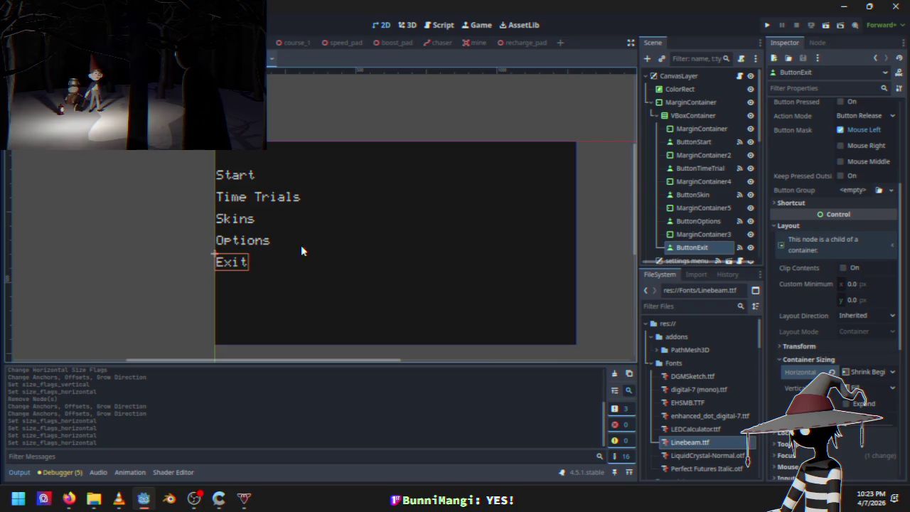
Step: Delete the empty MarginContainer spacer above the Start button and confirm the removal
left_click(702, 130)
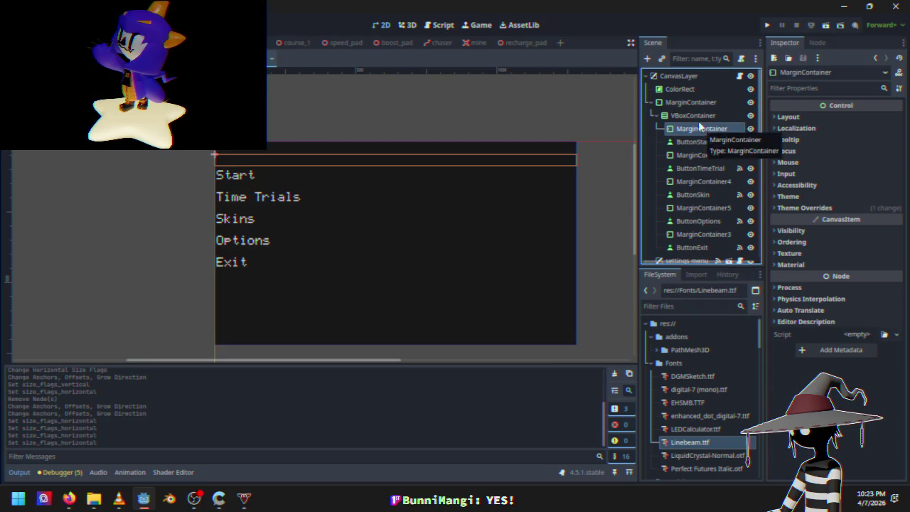
left_click(698, 115)
left_click(700, 126)
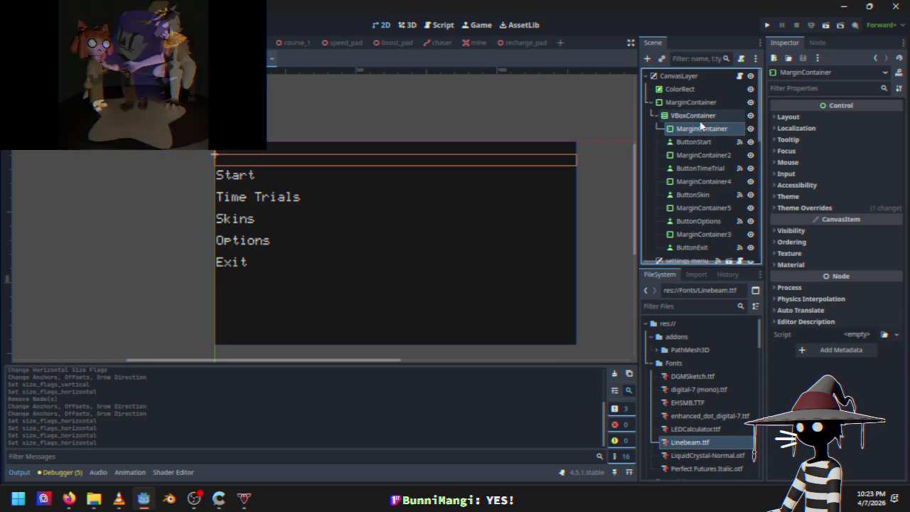
key("Delete")
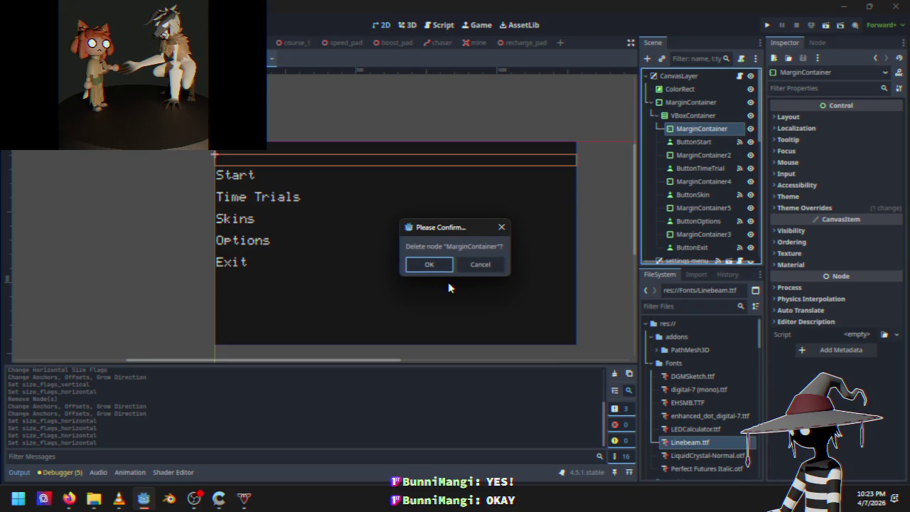
left_click(448, 267)
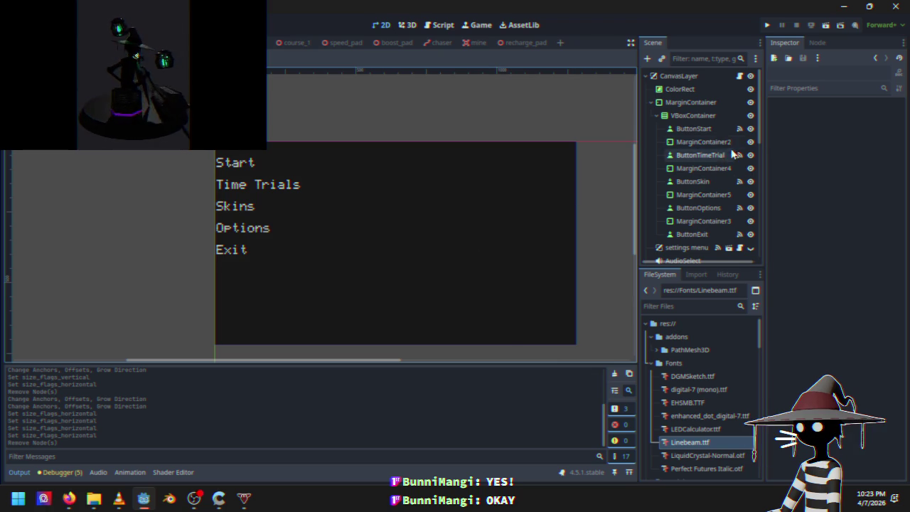
left_click(706, 133)
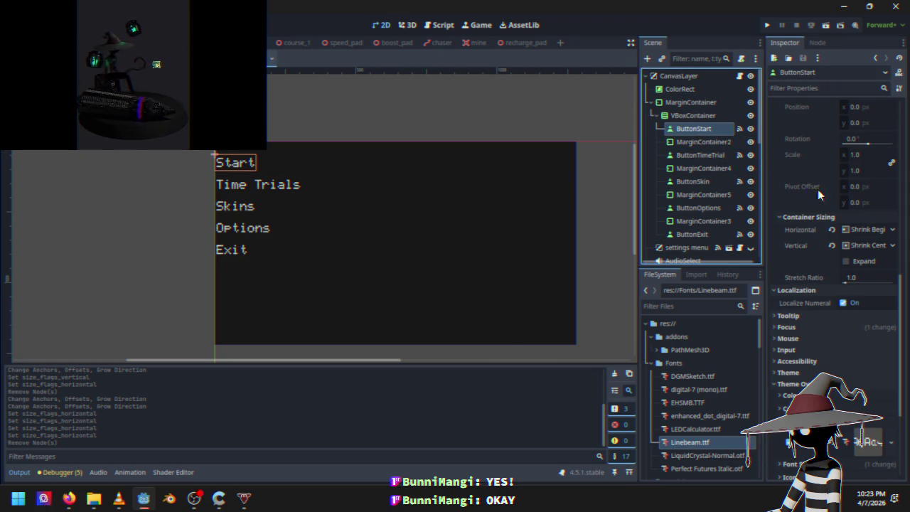
Step: Lower the Start button's Font Size theme override from 46 to 41
scroll(822, 277, "up", 5)
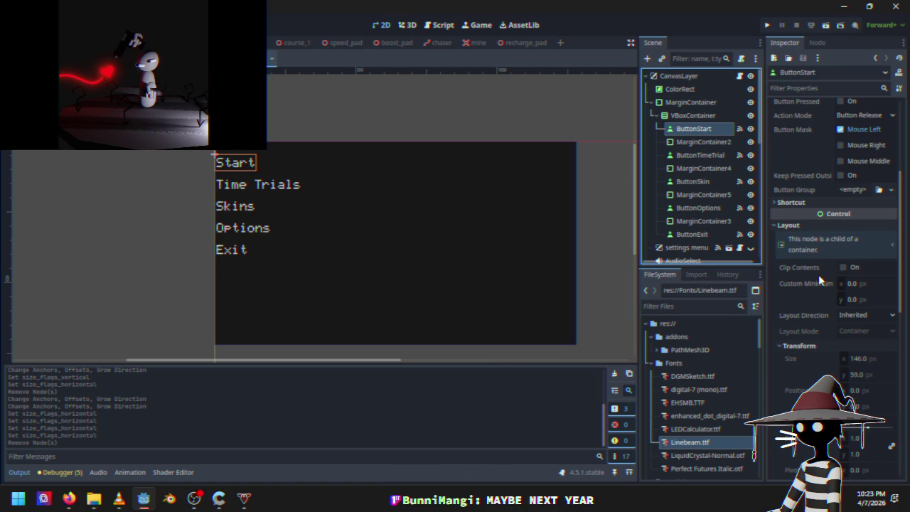
scroll(805, 216, "down", 5)
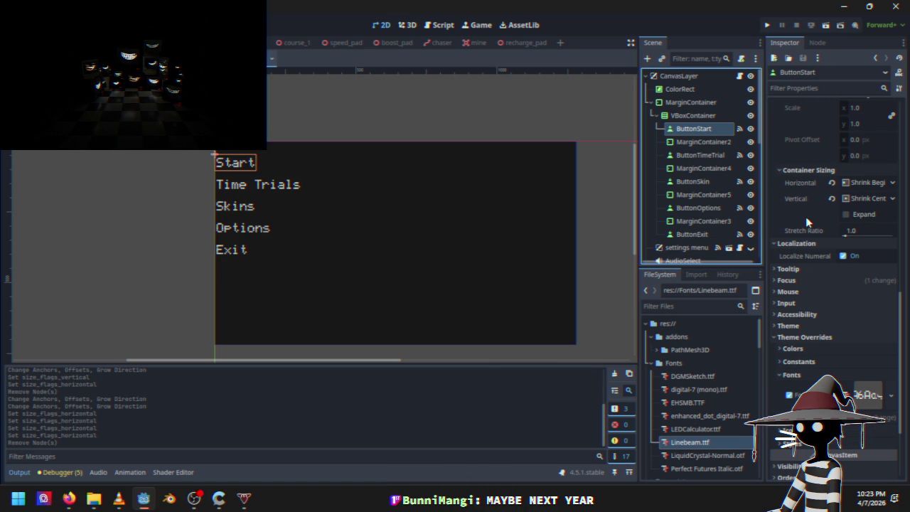
scroll(805, 224, "up", 4)
scroll(809, 233, "down", 5)
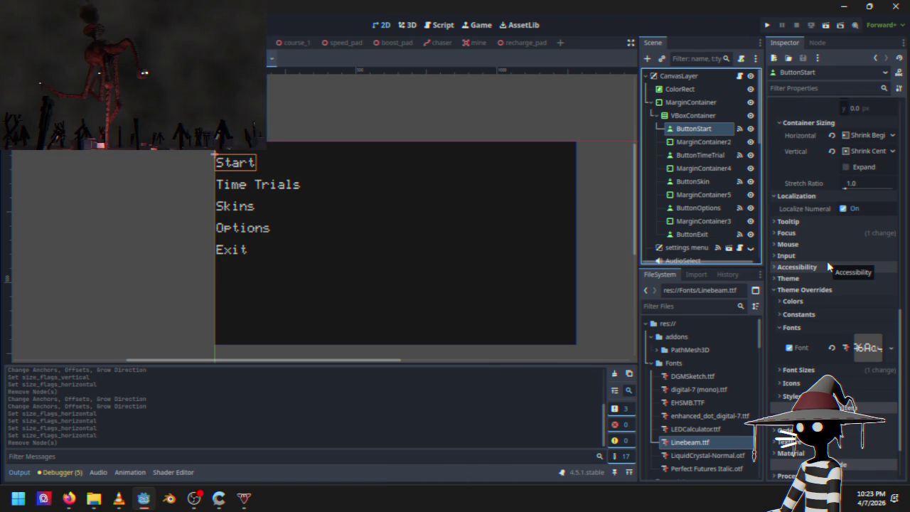
scroll(833, 282, "up", 10)
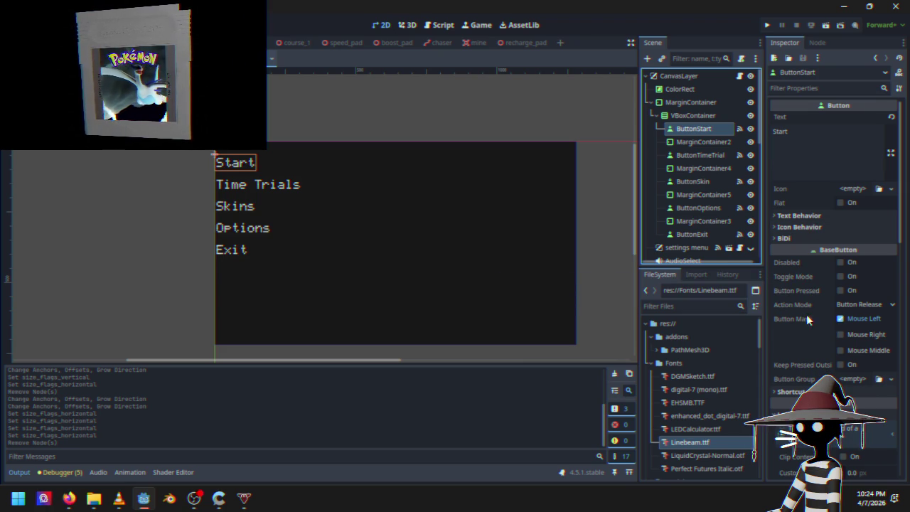
scroll(807, 318, "down", 10)
scroll(799, 235, "up", 3)
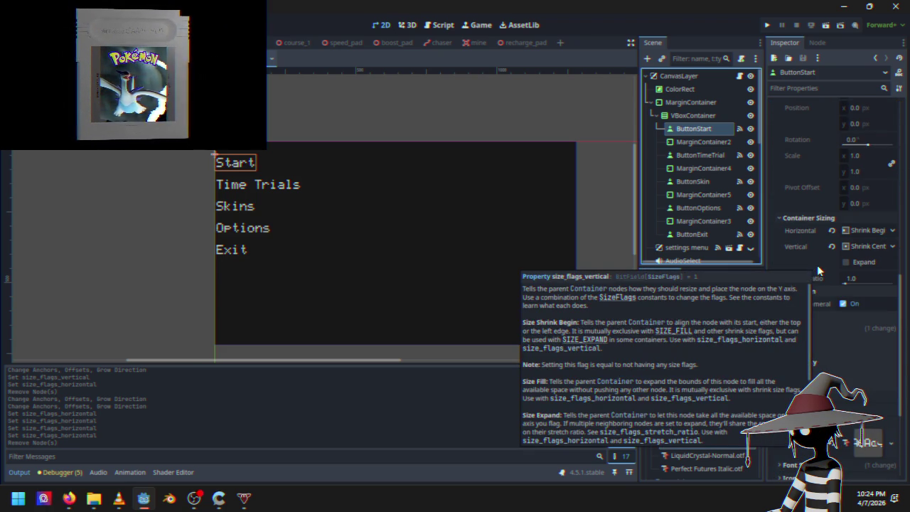
scroll(801, 228, "up", 4)
scroll(810, 230, "down", 4)
scroll(835, 263, "down", 5)
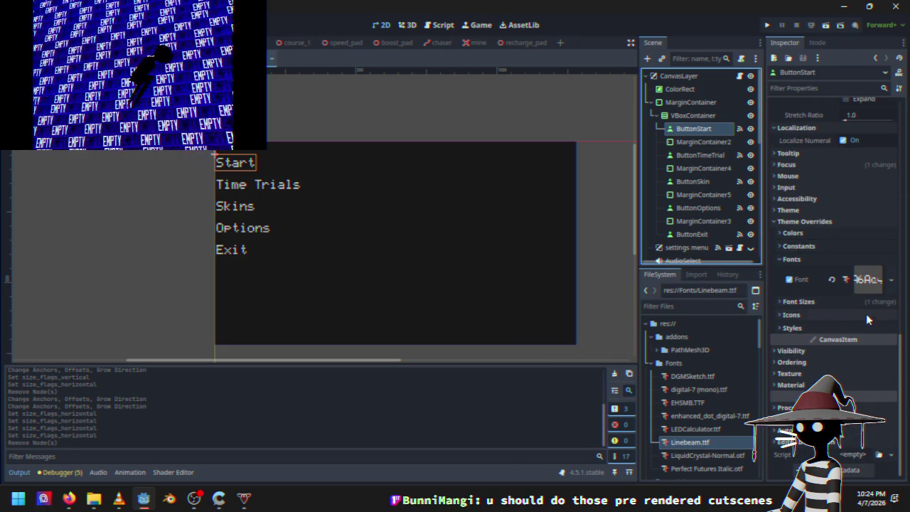
left_click_drag(867, 311, 848, 311)
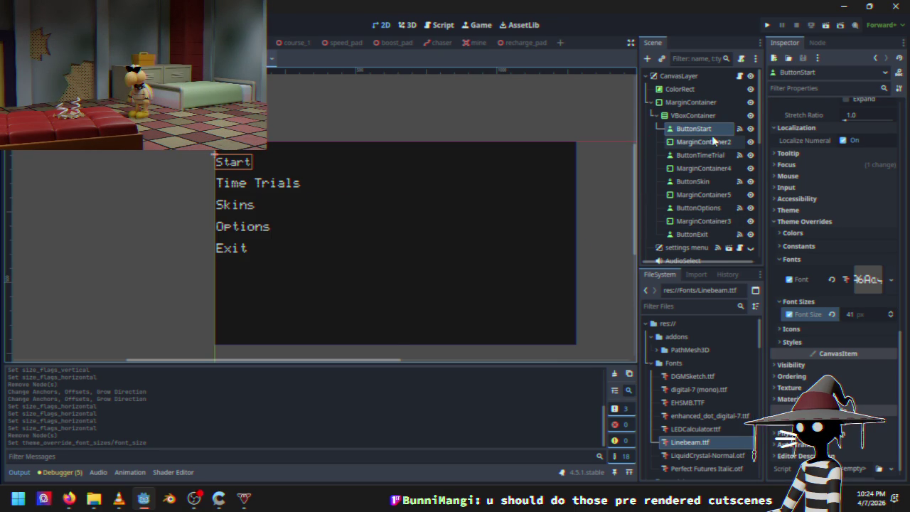
left_click(689, 89)
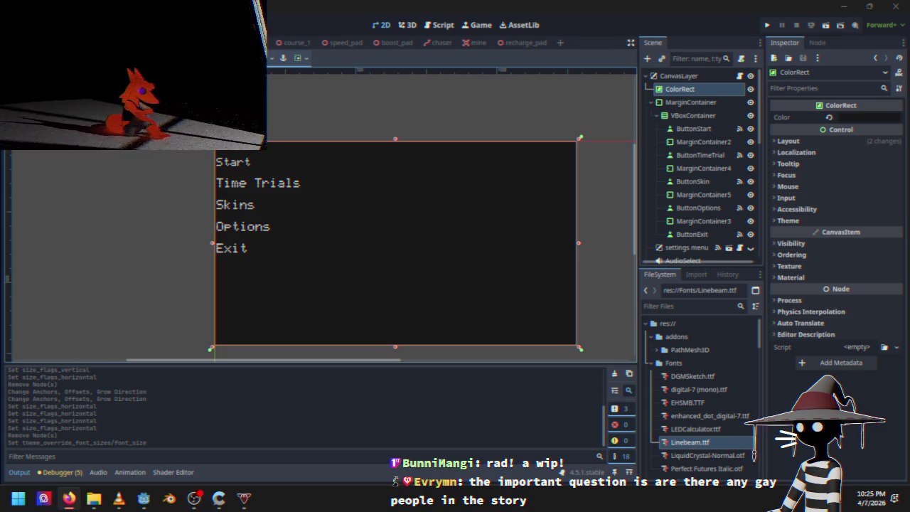
left_click(325, 39)
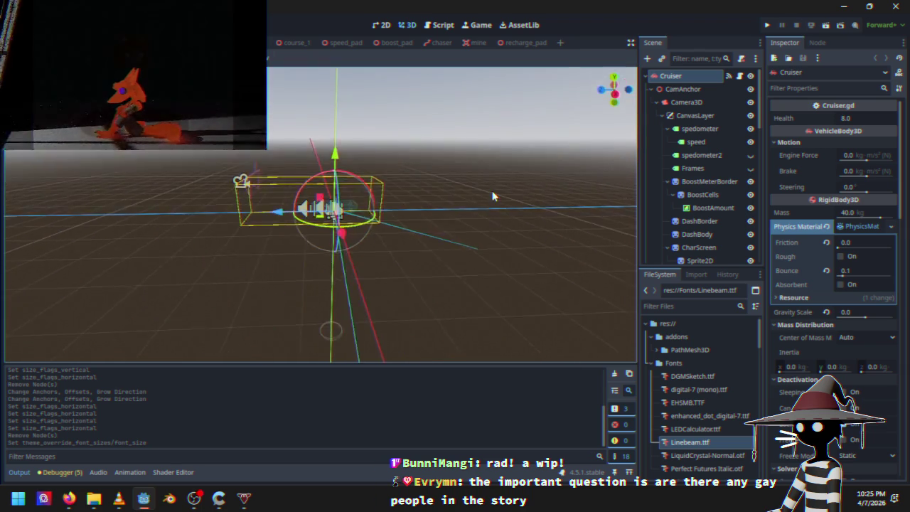
left_click_drag(491, 190, 642, 213)
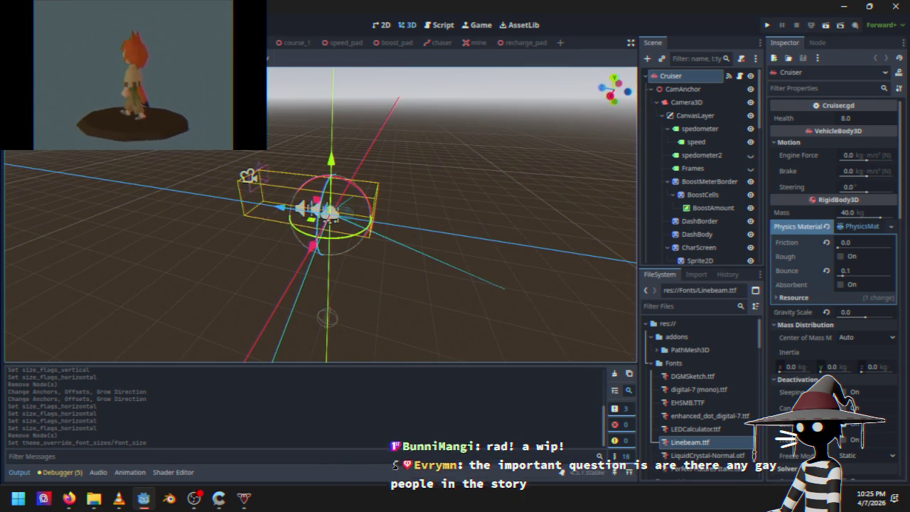
left_click(241, 43)
left_click(407, 25)
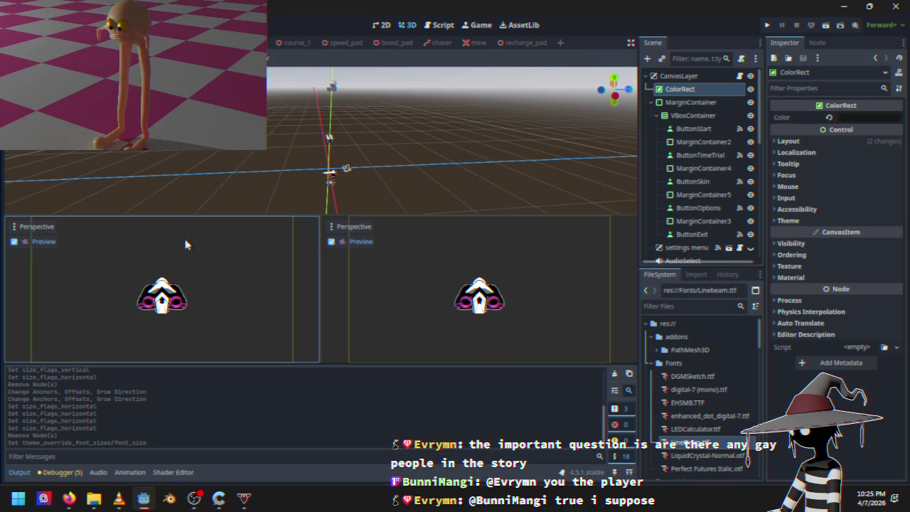
key("ctrl+Tab")
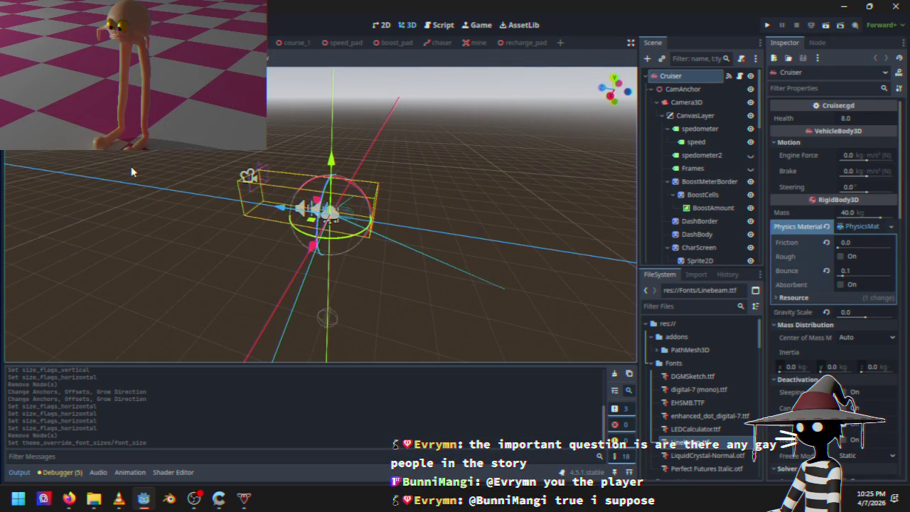
left_click(439, 27)
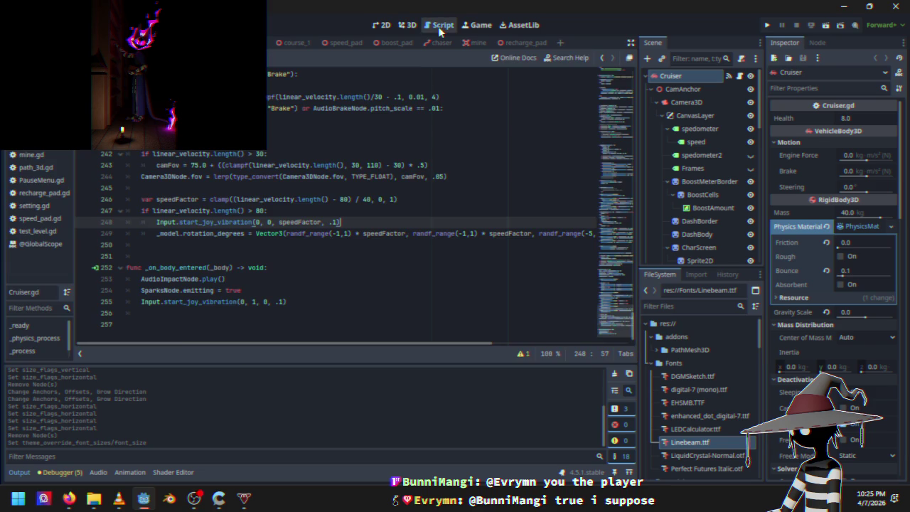
key("ctrl+Tab")
left_click(383, 25)
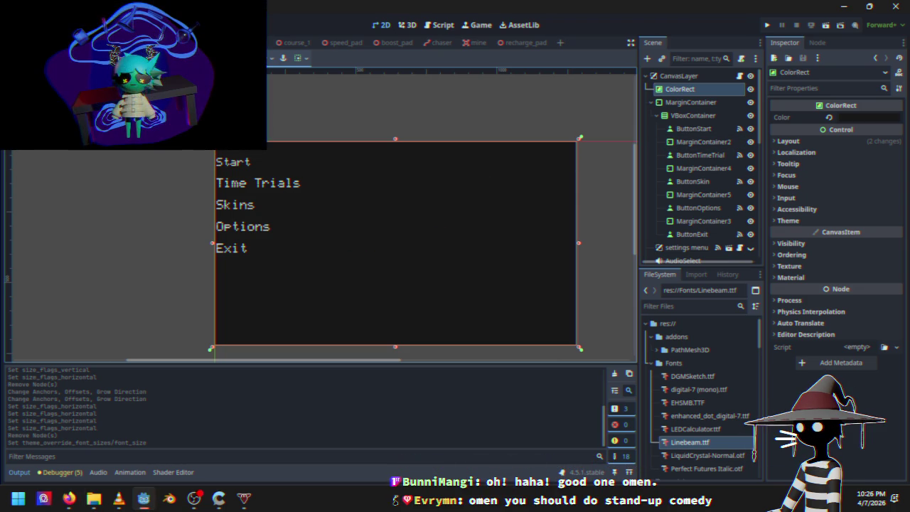
Step: Delete the MarginContainer2 spacer below Start through its node context menu
left_click(694, 129)
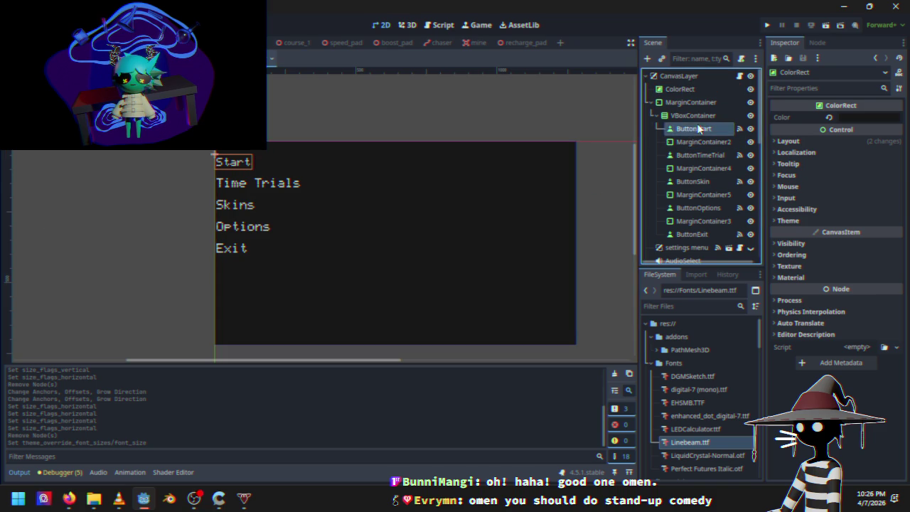
left_click(699, 116)
left_click(705, 104)
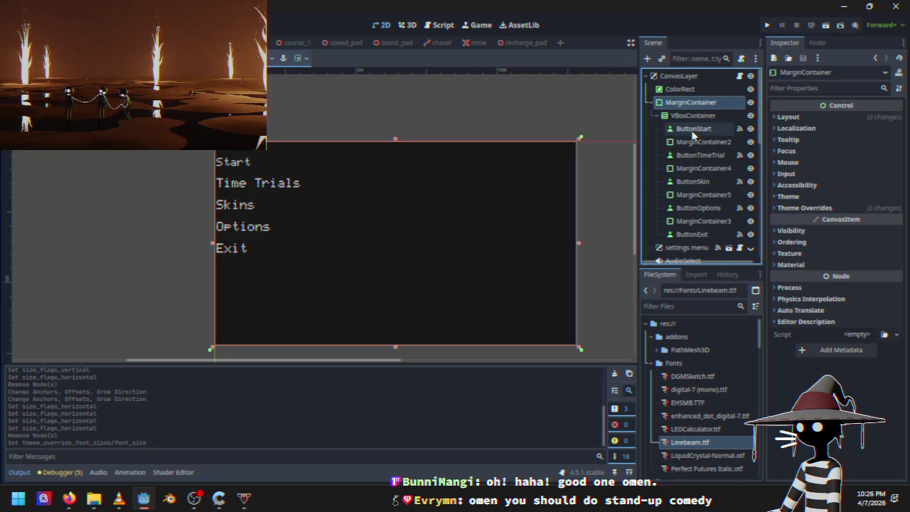
left_click(728, 141)
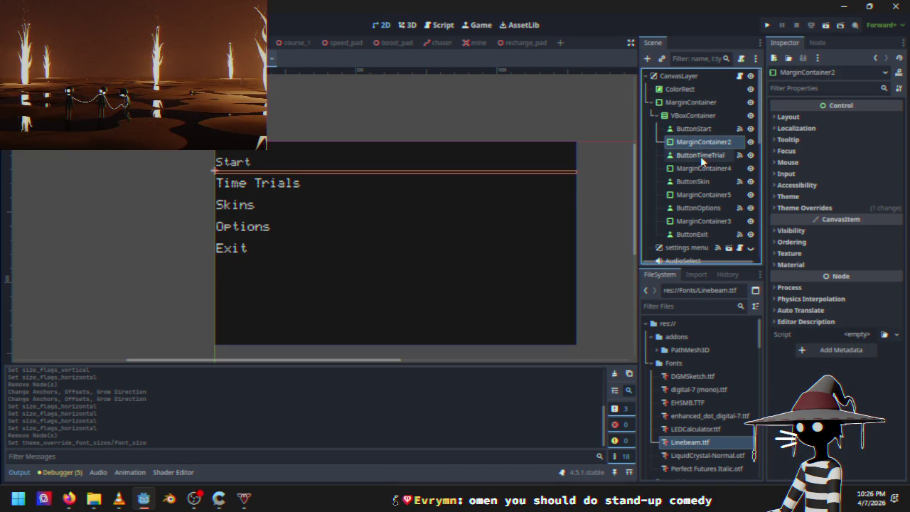
left_click(700, 168)
left_click(712, 144)
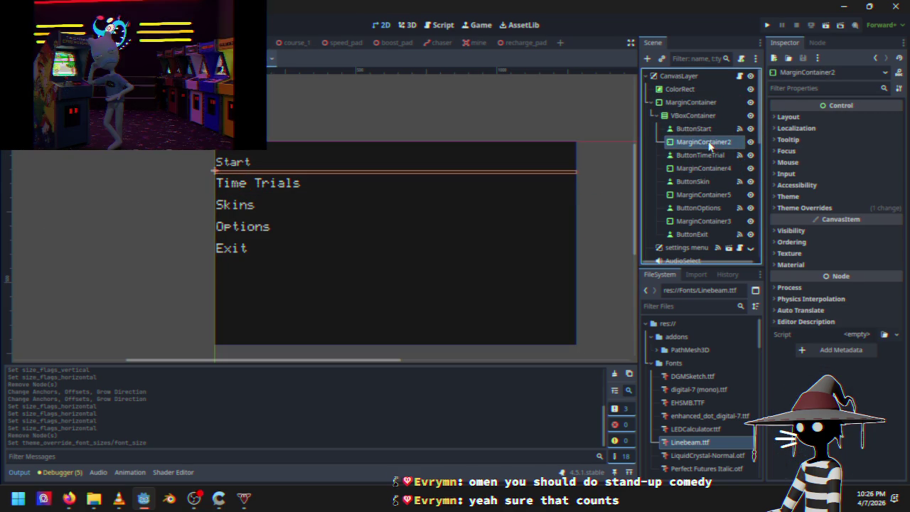
right_click(715, 145)
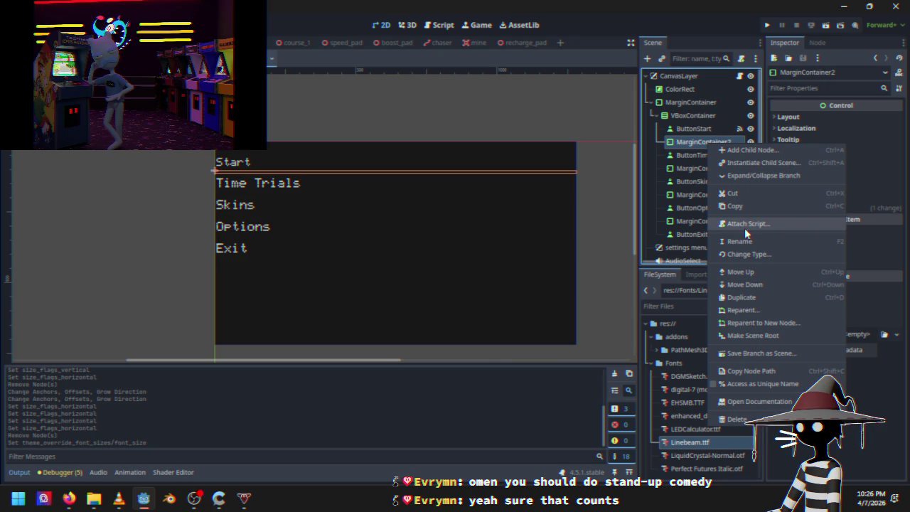
left_click(736, 421)
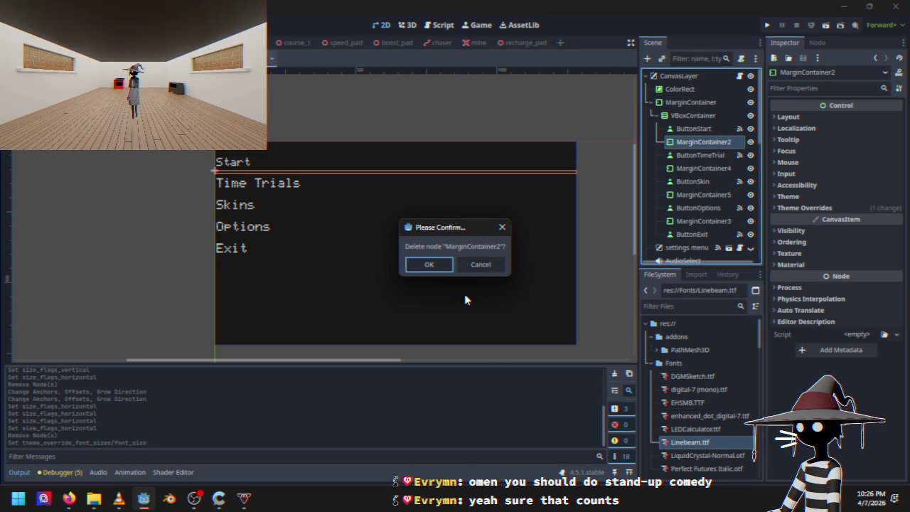
left_click(435, 264)
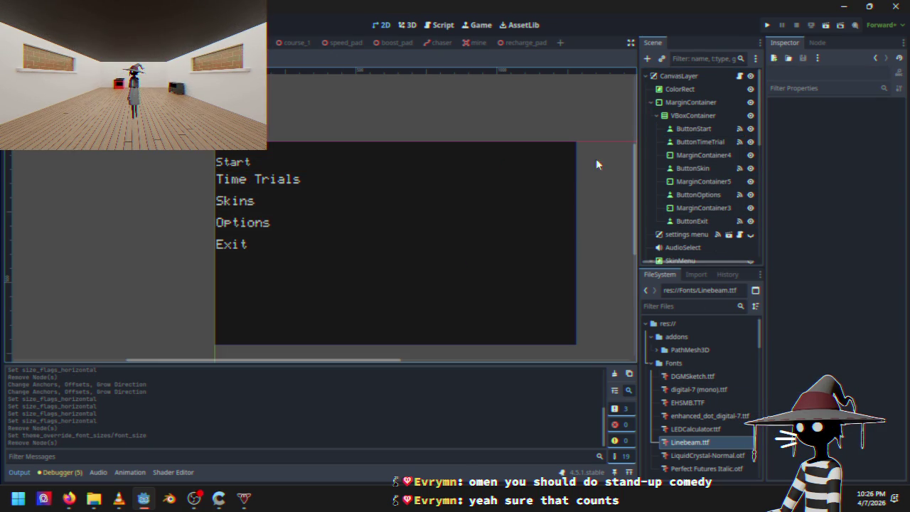
left_click(679, 89)
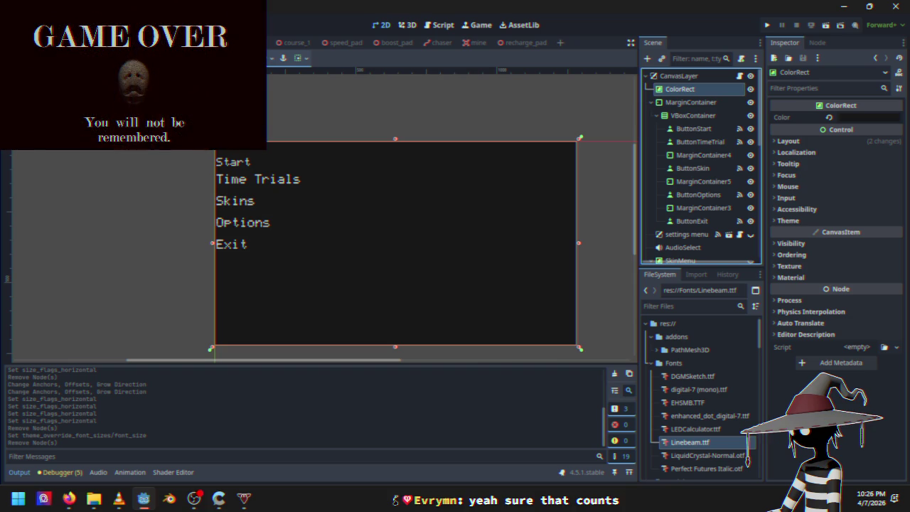
Step: Look over the Firefox and VLC windows, then return to the Godot editor
key("alt+Tab")
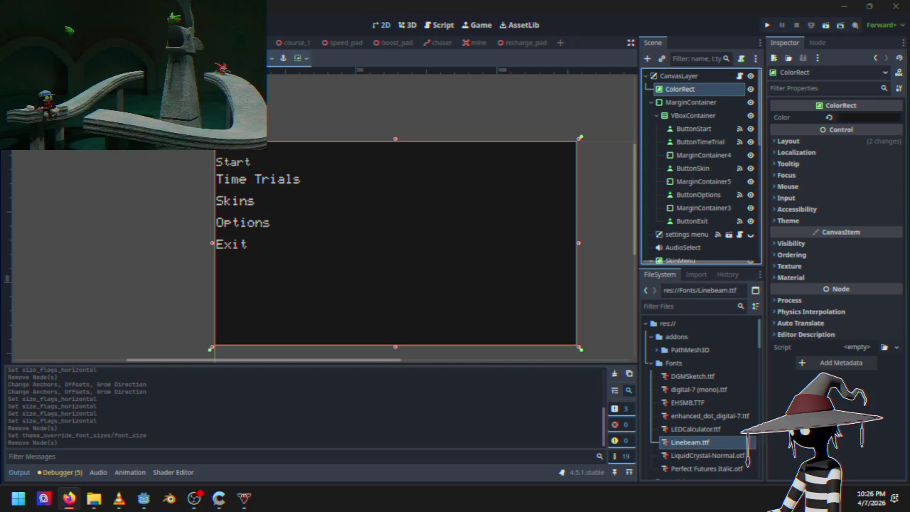
key("alt+Tab")
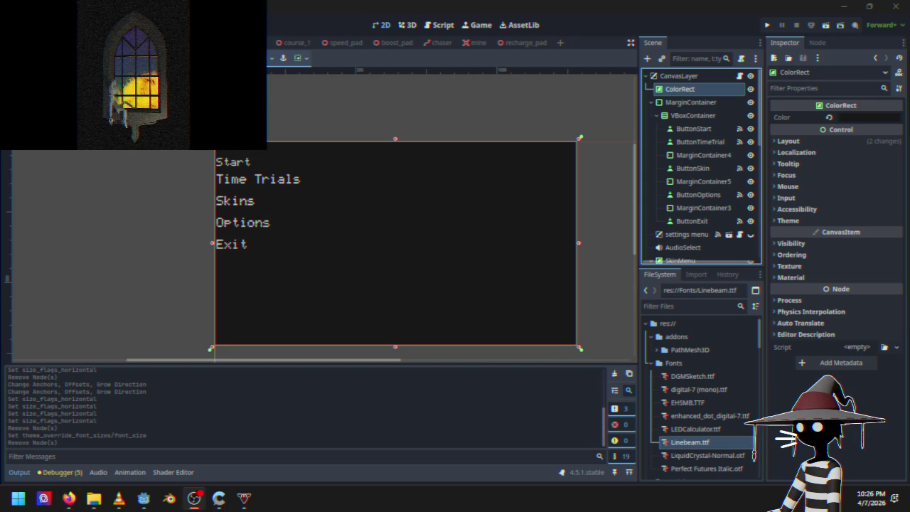
key("alt+Tab")
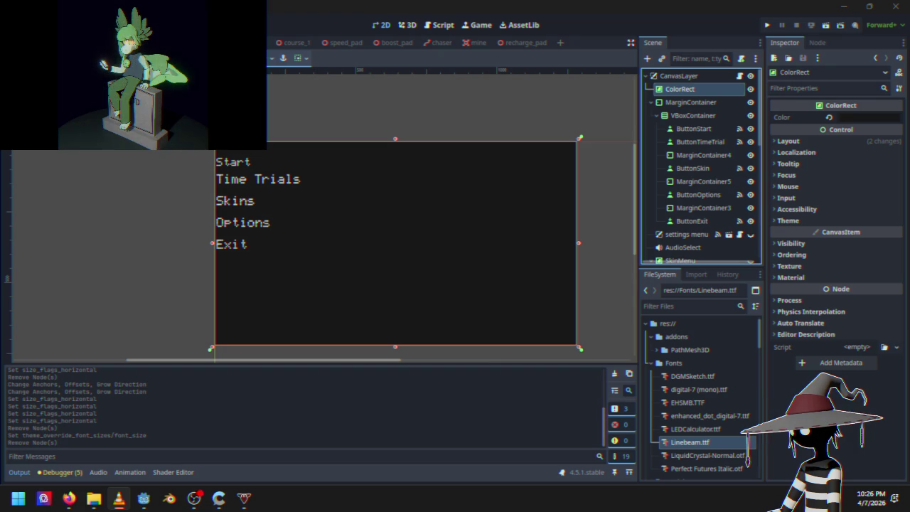
key("alt+Tab")
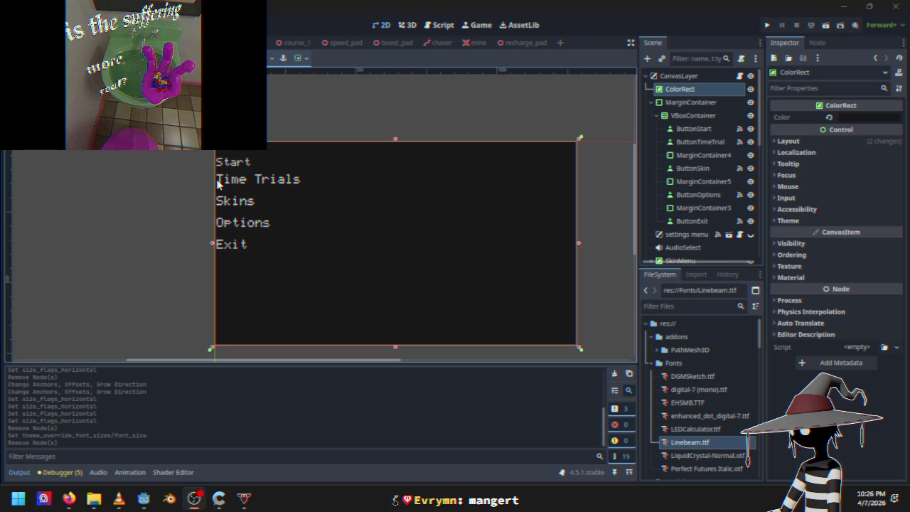
Step: Delete the MarginContainer4, MarginContainer5 and MarginContainer3 spacers, confirming each deletion
left_click(701, 155)
key("Delete")
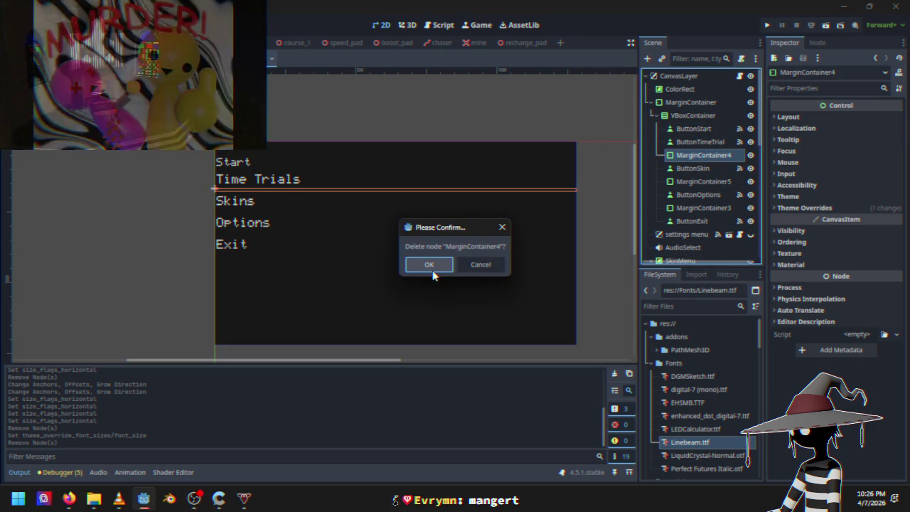
left_click(434, 270)
left_click(702, 167)
key("Delete")
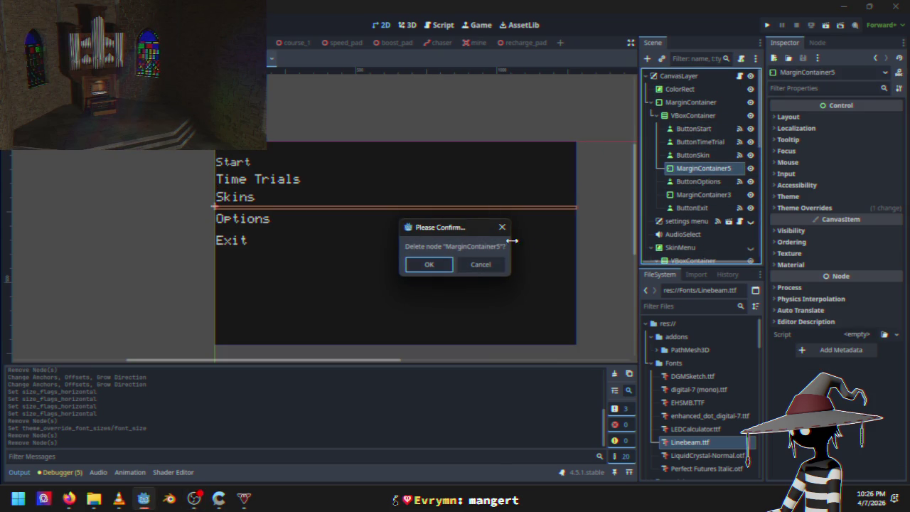
left_click(417, 262)
left_click(701, 182)
key("Delete")
left_click(433, 265)
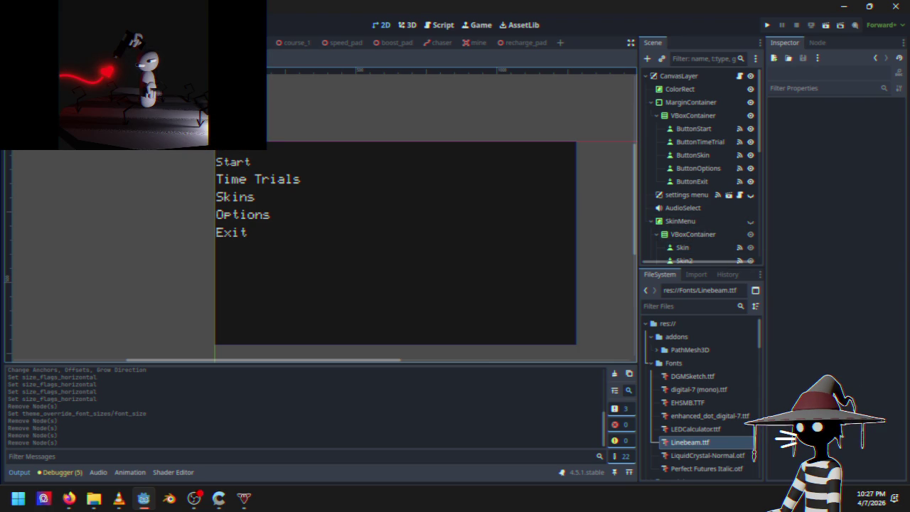
key("alt+Tab")
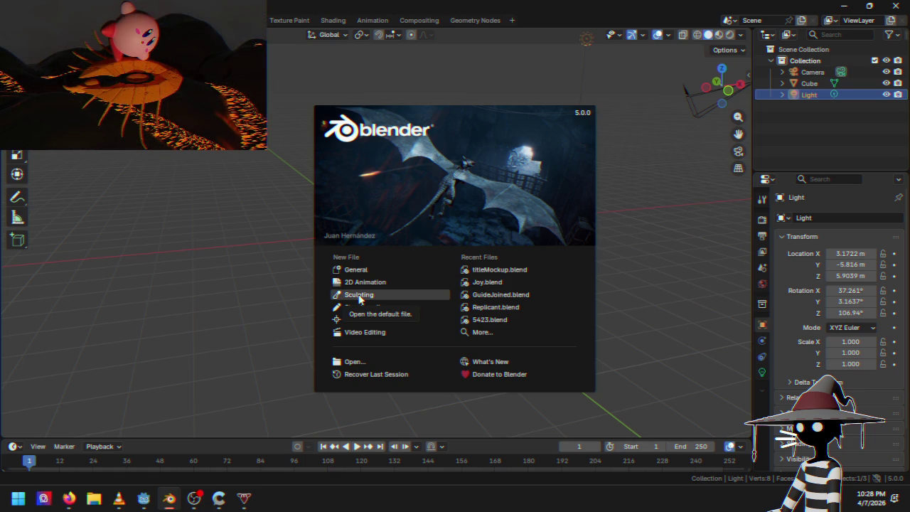
Step: Open titleMockup.blend and show the Black Sun title instead of Love of the Rose Stem
left_click(483, 270)
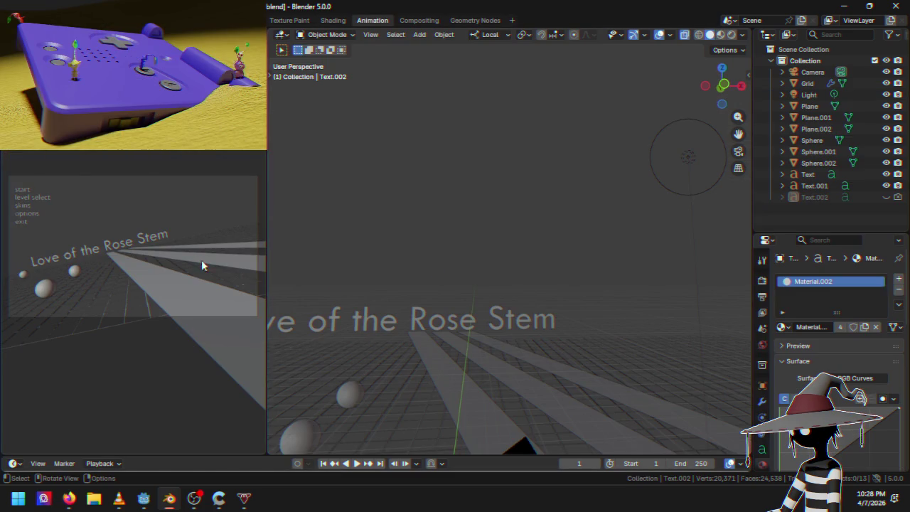
left_click(886, 185)
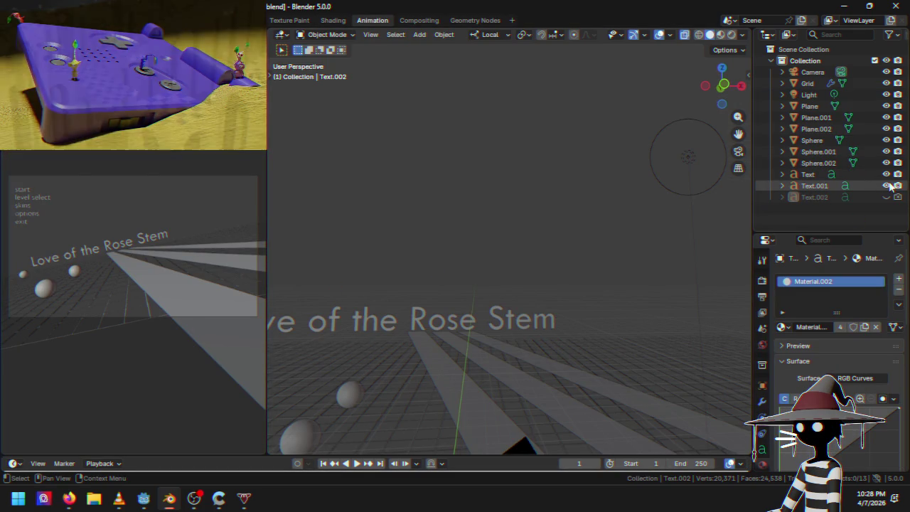
left_click(886, 186)
left_click(887, 198)
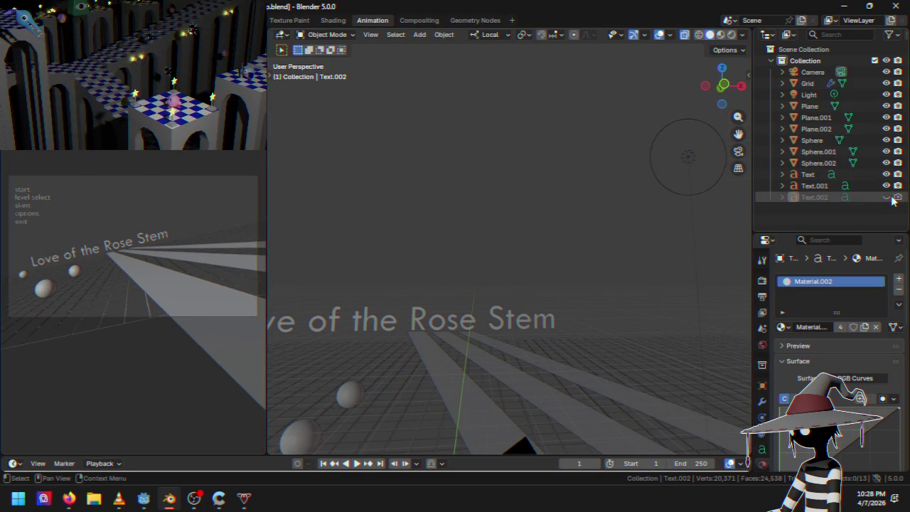
left_click(886, 174)
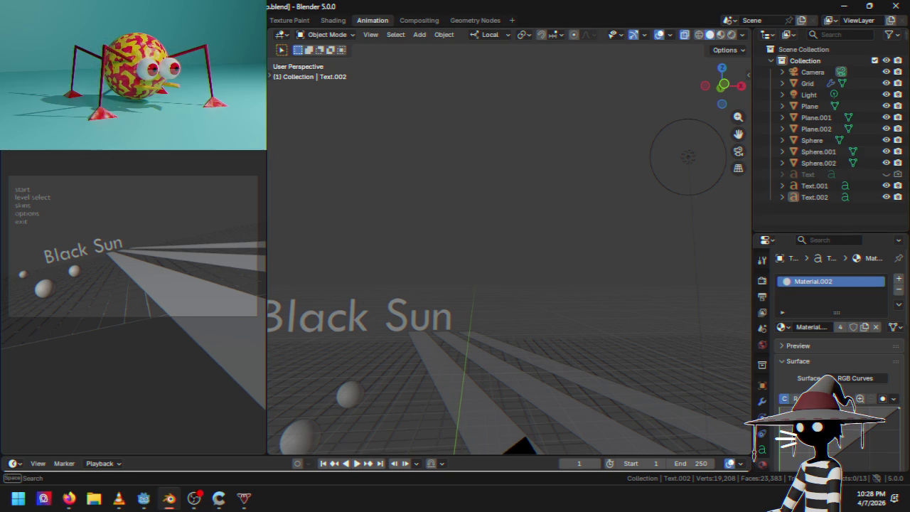
Step: Render the title mockup, save the rendered image, and close the render window
key("F9")
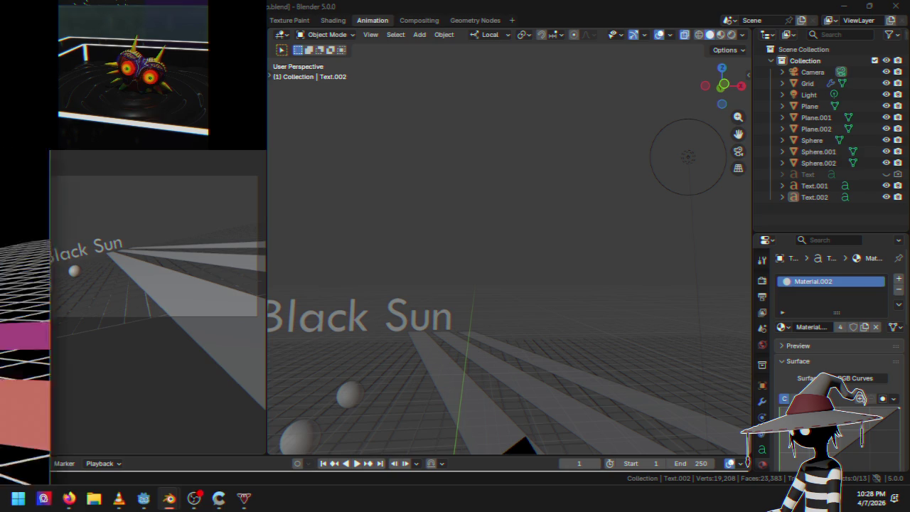
key("F12")
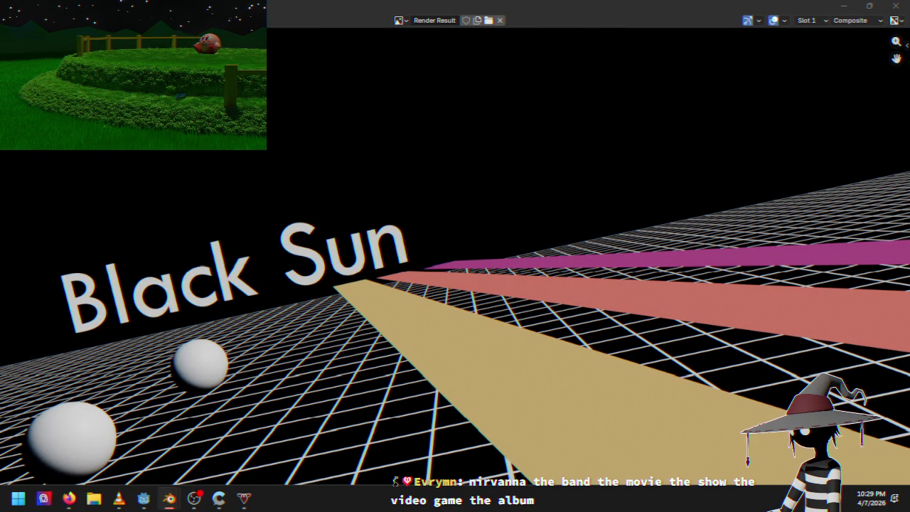
key("shift+alt+s")
key("Escape")
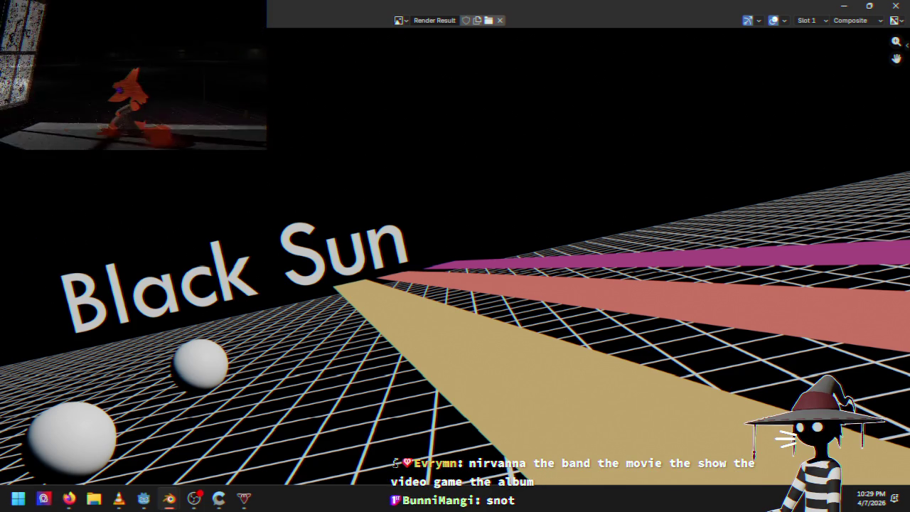
left_click(899, 5)
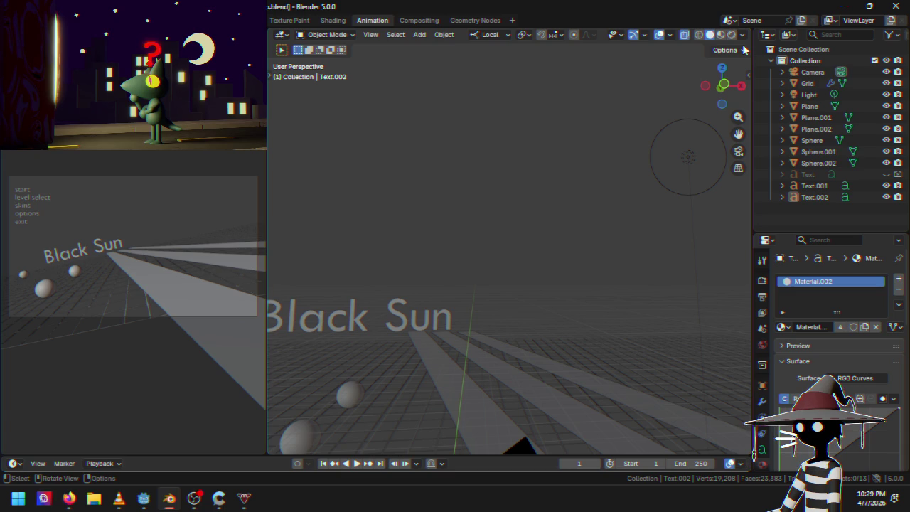
key("alt+Tab")
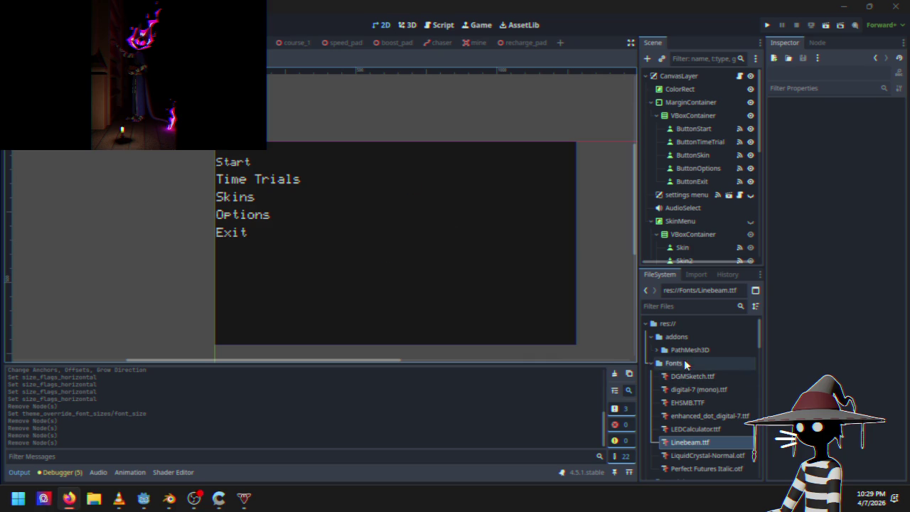
Step: Collapse the Fonts folder in the FileSystem dock and scroll down to the texture images
left_click(649, 363)
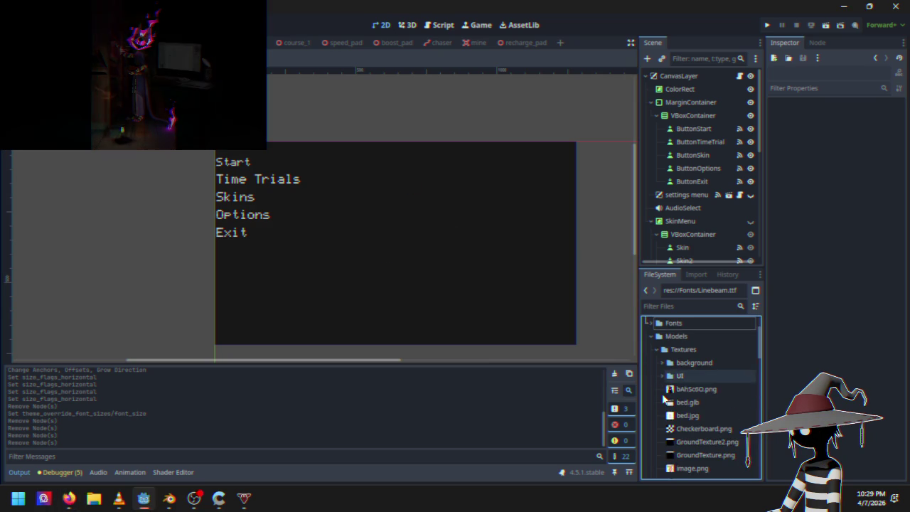
scroll(653, 383, "down", 3)
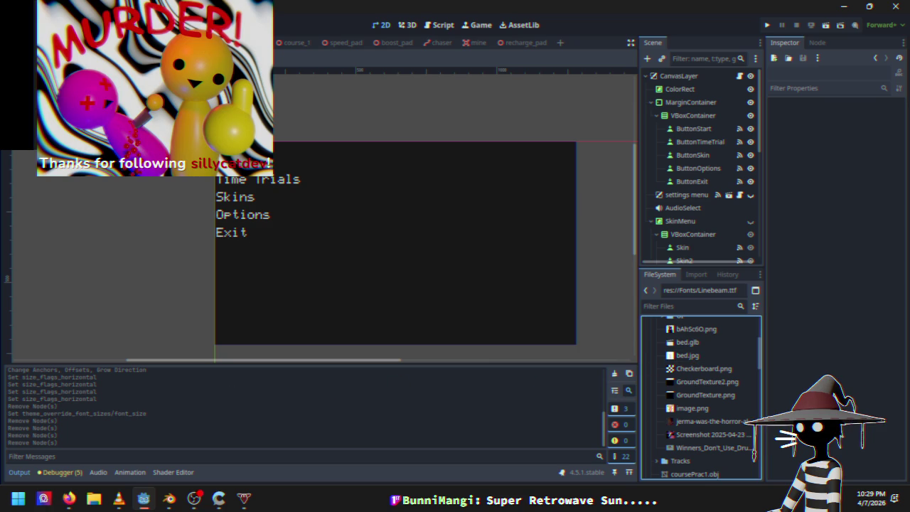
left_click(119, 498)
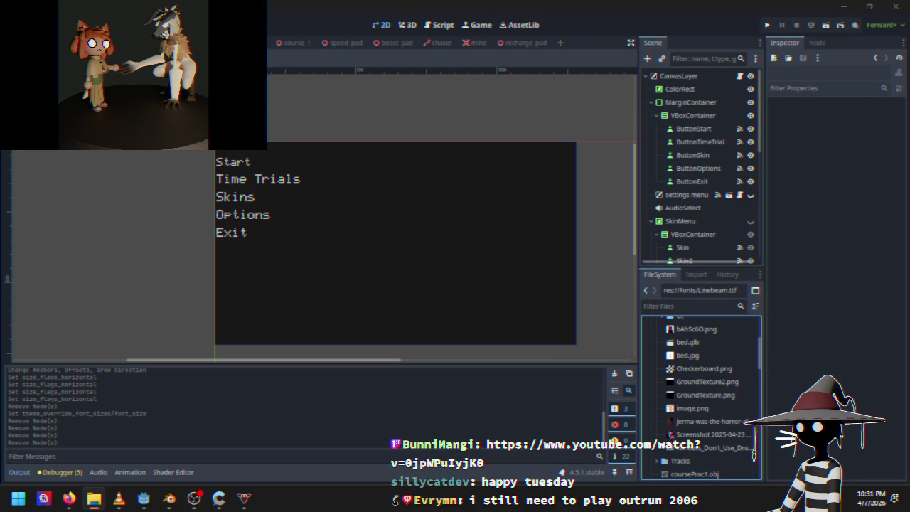
Step: Scroll the FileSystem dock to the top and select the Models/Textures folder
scroll(690, 410, "up", 5)
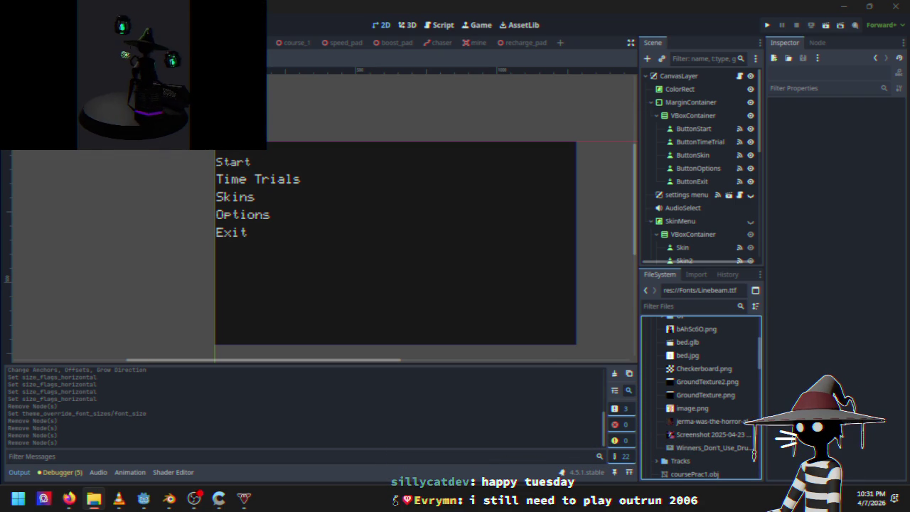
left_click(685, 403)
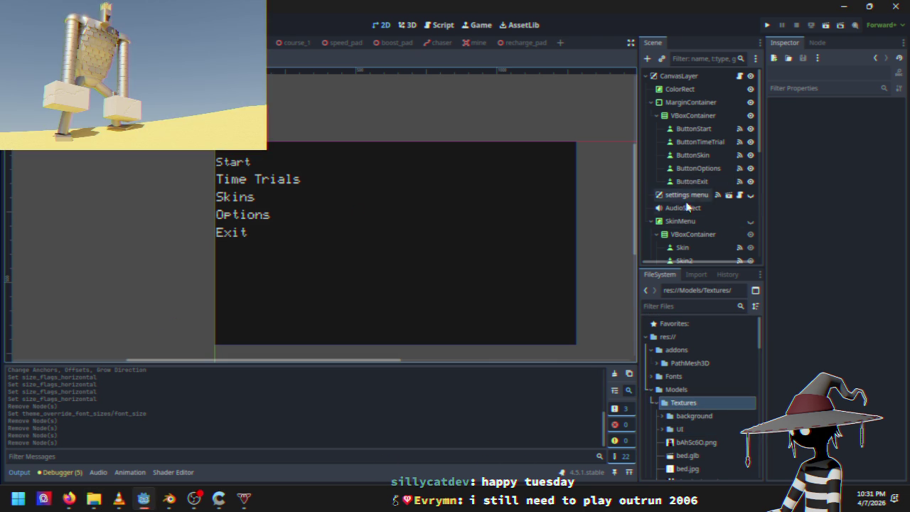
Step: Give the ColorRect background a new CanvasItemMaterial
left_click(703, 90)
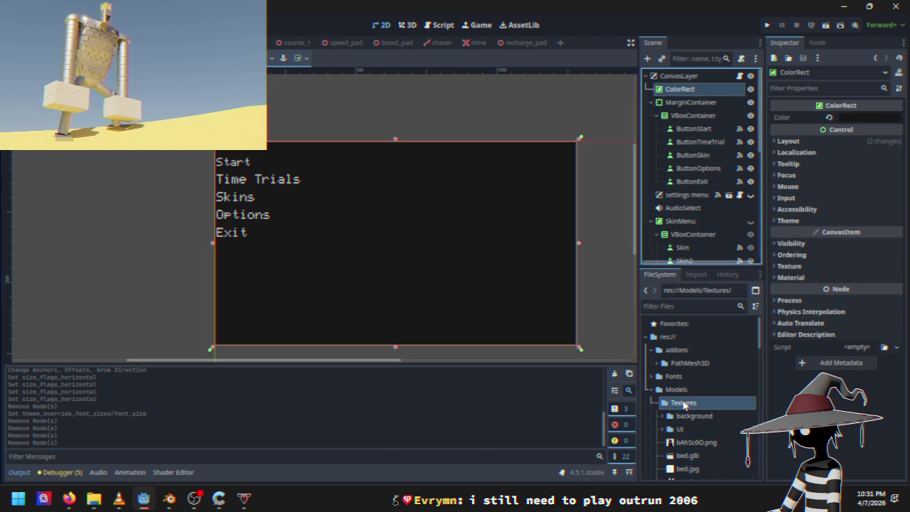
scroll(684, 404, "down", 5)
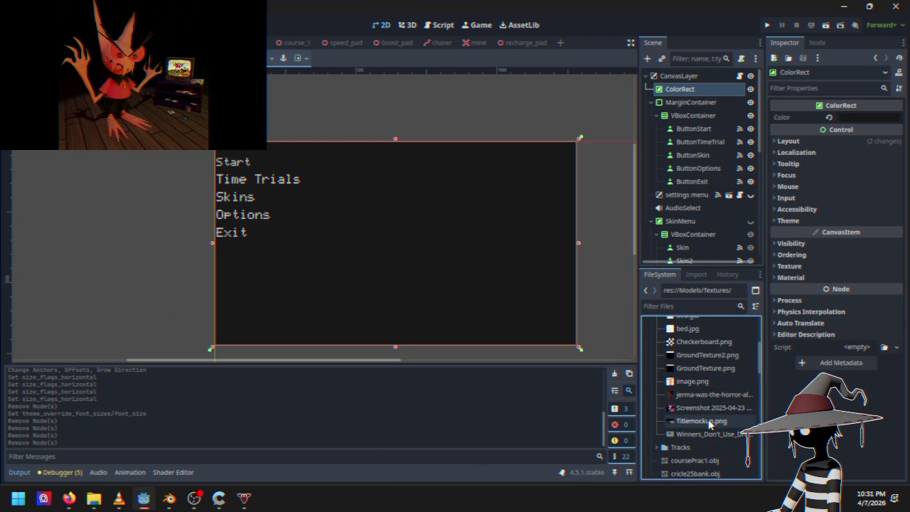
left_click(810, 143)
left_click(810, 143)
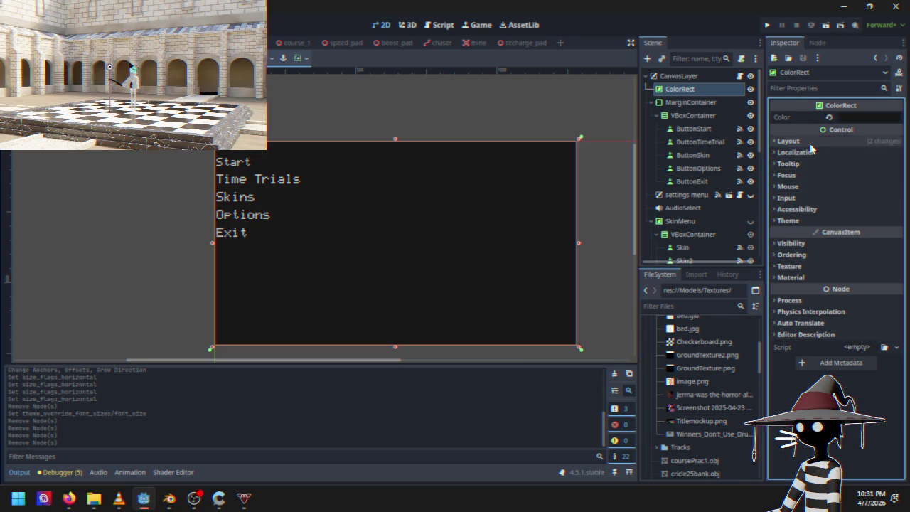
left_click(808, 277)
left_click(857, 290)
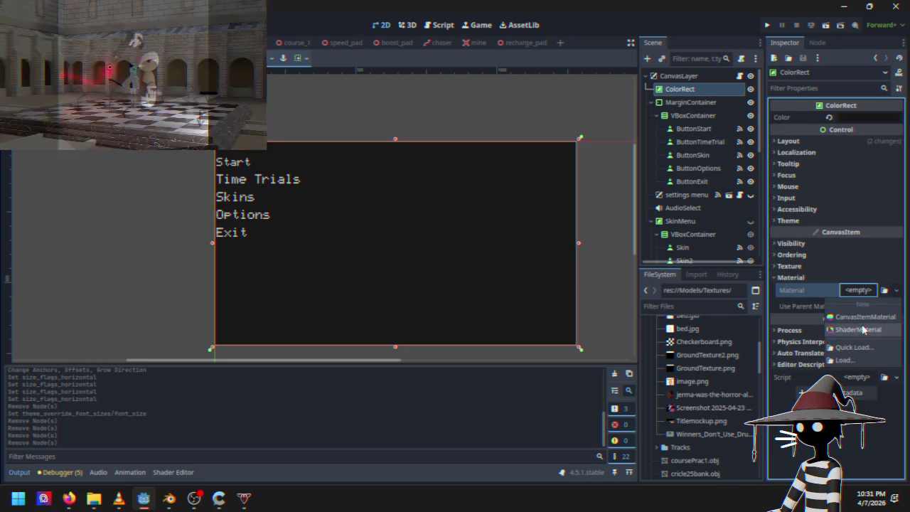
left_click(863, 316)
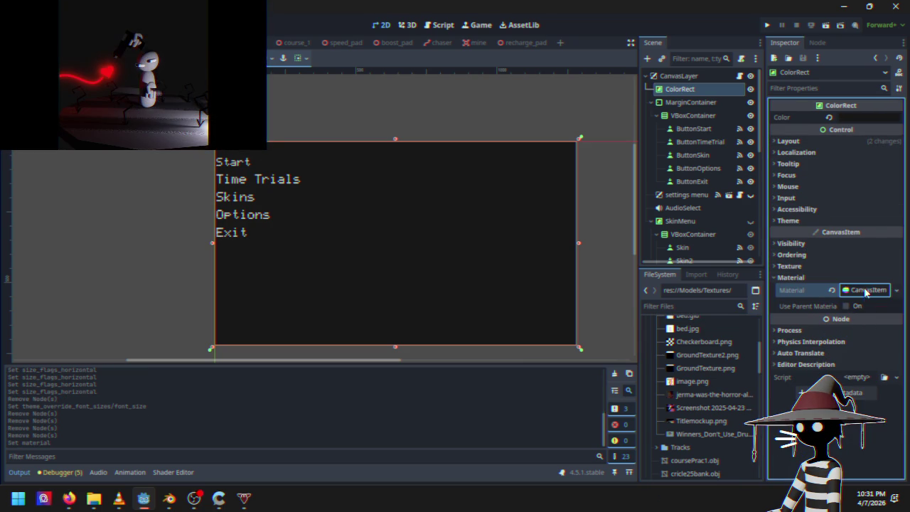
left_click(865, 294)
scroll(837, 361, "down", 1)
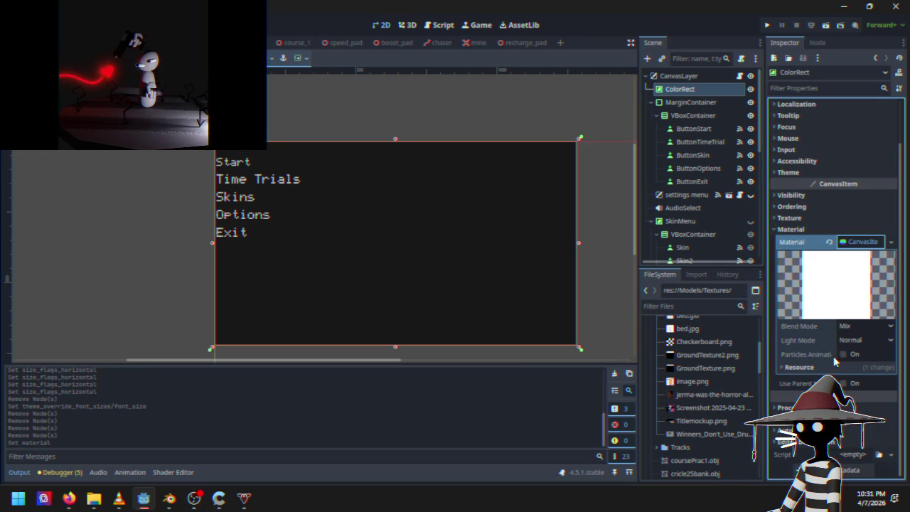
left_click(862, 242)
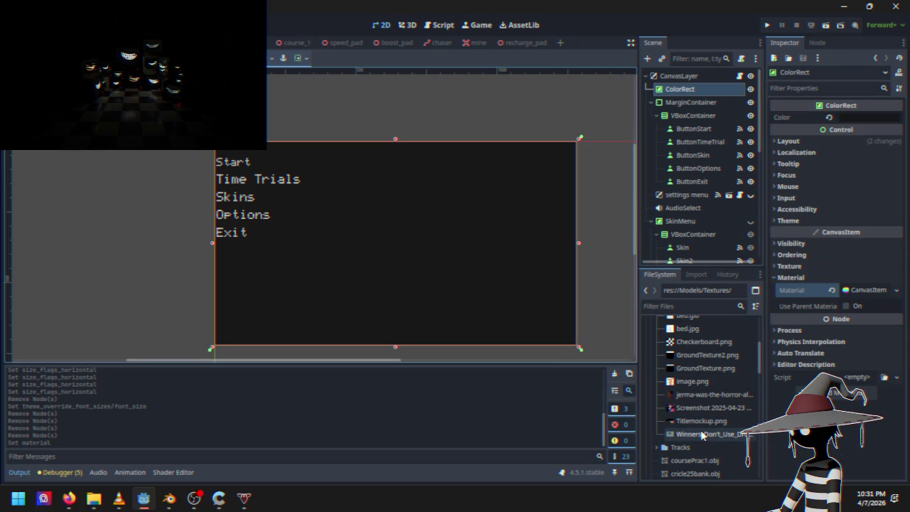
Step: Try dropping Titlemockup.png into the scene, then open Add Child Node for ColorRect
mouse_move(704, 421)
left_mouse_down()
mouse_move(568, 386)
mouse_move(384, 223)
mouse_move(227, 270)
mouse_move(215, 260)
mouse_move(693, 402)
mouse_move(718, 430)
left_mouse_up()
scroll(693, 142, "down", 3)
scroll(688, 128, "up", 3)
left_click(647, 58)
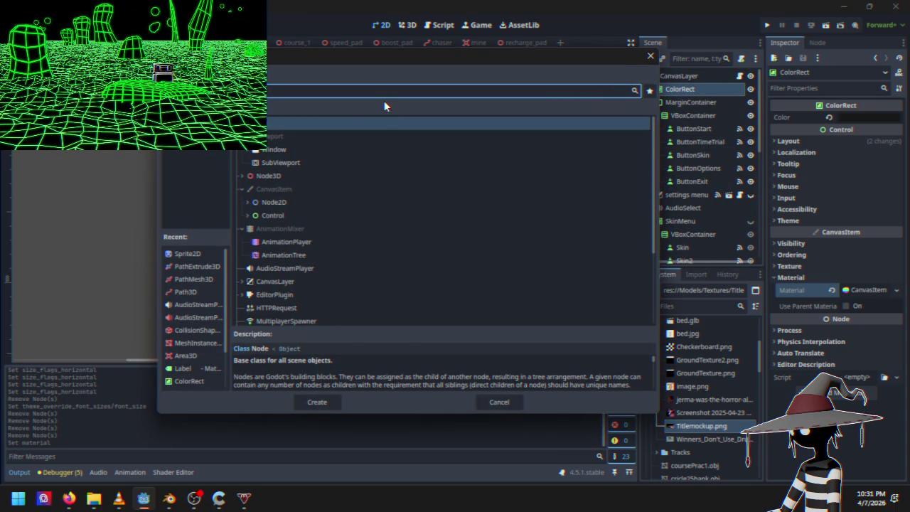
Step: Add a Sprite2D under ColorRect and assign Titlemockup.png as its texture
type("sprite")
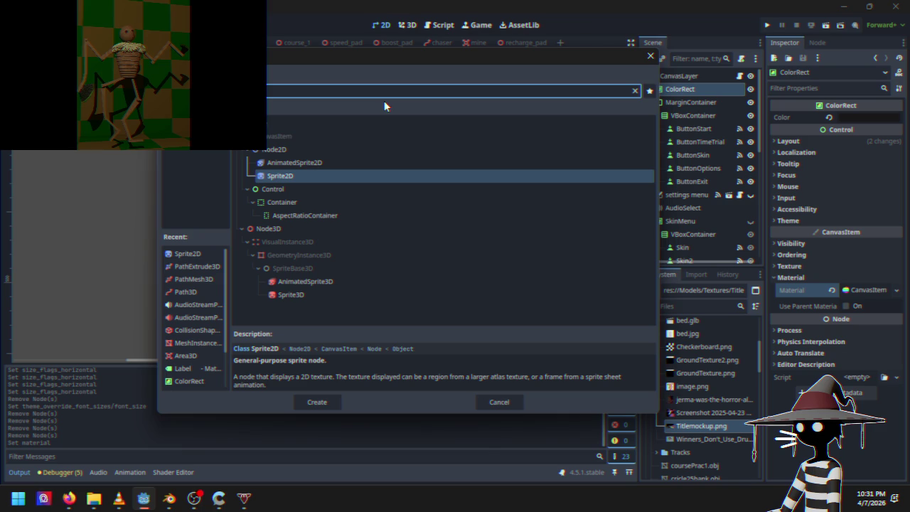
double_click(280, 175)
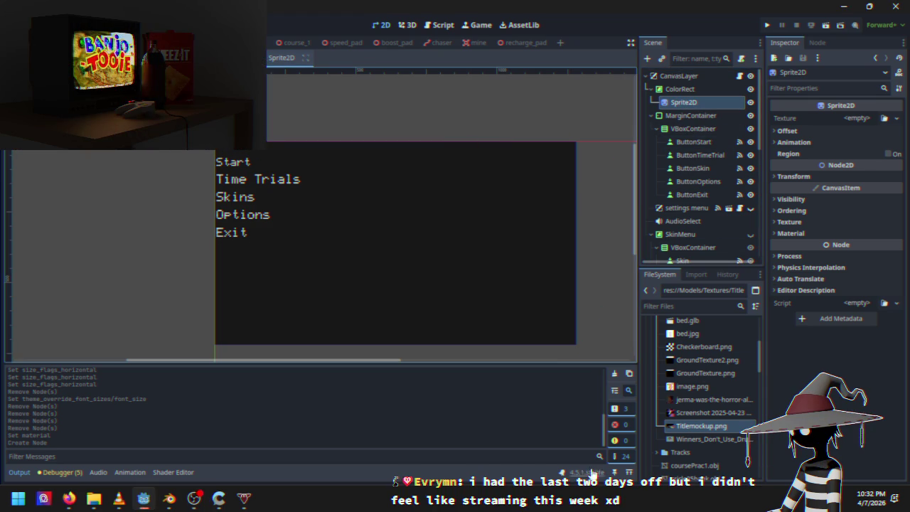
mouse_move(700, 426)
left_mouse_down()
mouse_move(832, 245)
mouse_move(867, 121)
left_mouse_up()
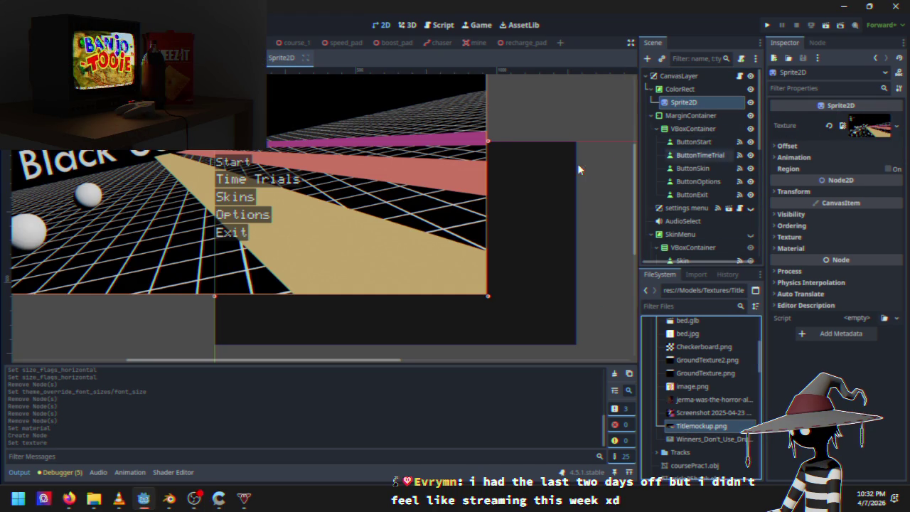
Step: Move the Black Sun title image left over the menu and shrink it to about half size
left_click(337, 189)
left_click(130, 212)
mouse_move(149, 220)
left_mouse_down()
mouse_move(342, 266)
mouse_move(208, 223)
mouse_move(231, 254)
left_mouse_up()
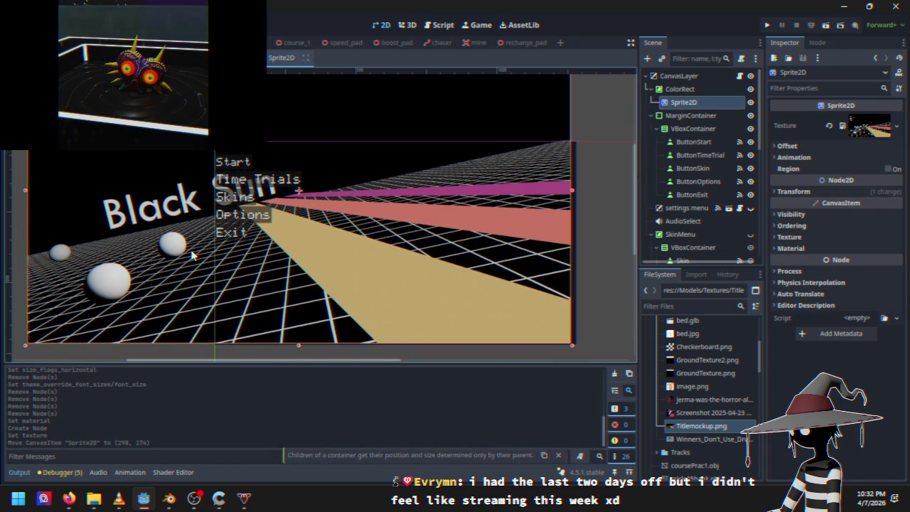
scroll(142, 226, "down", 2)
left_click_drag(71, 108, 221, 205)
Step: Pan to the title image and enlarge the Sprite2D slightly, to about 0.56 scale
left_click(295, 211)
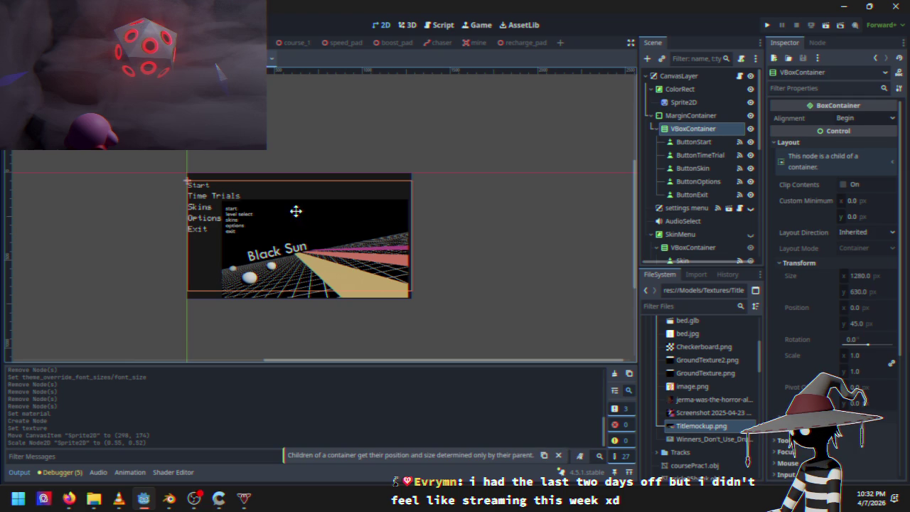
left_click(397, 299)
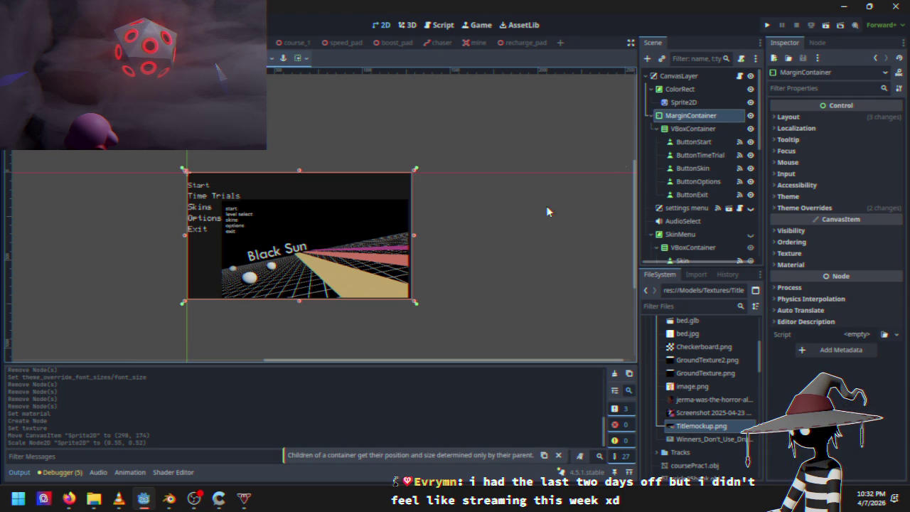
left_click(398, 234)
left_click(281, 58)
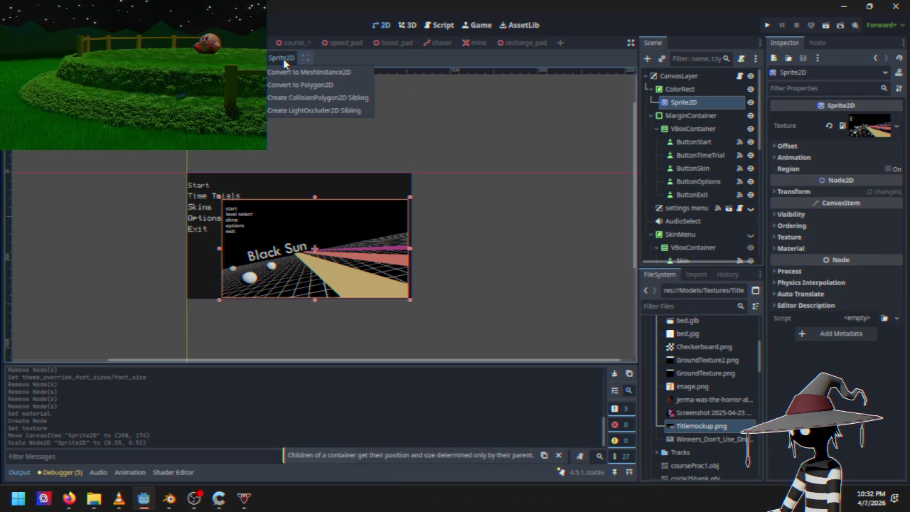
left_click(404, 108)
scroll(474, 243, "up", 5)
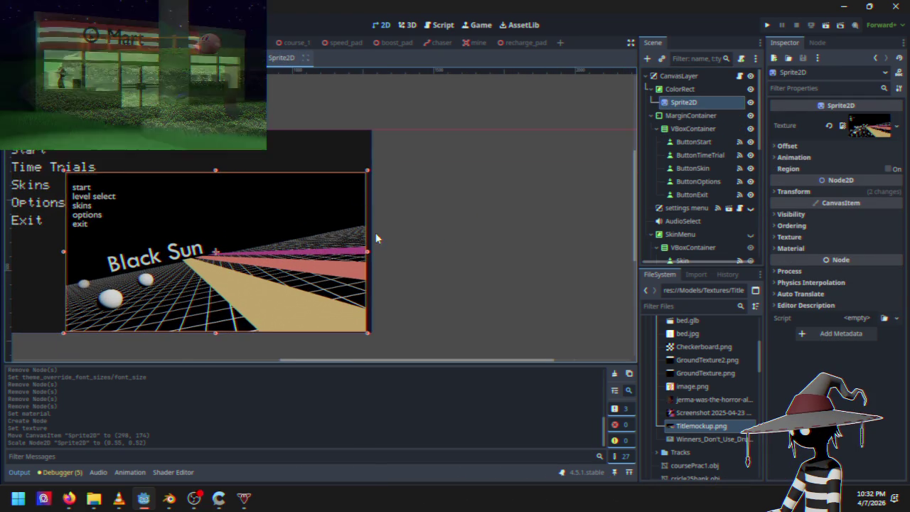
left_click_drag(402, 253, 502, 154)
left_click(419, 195)
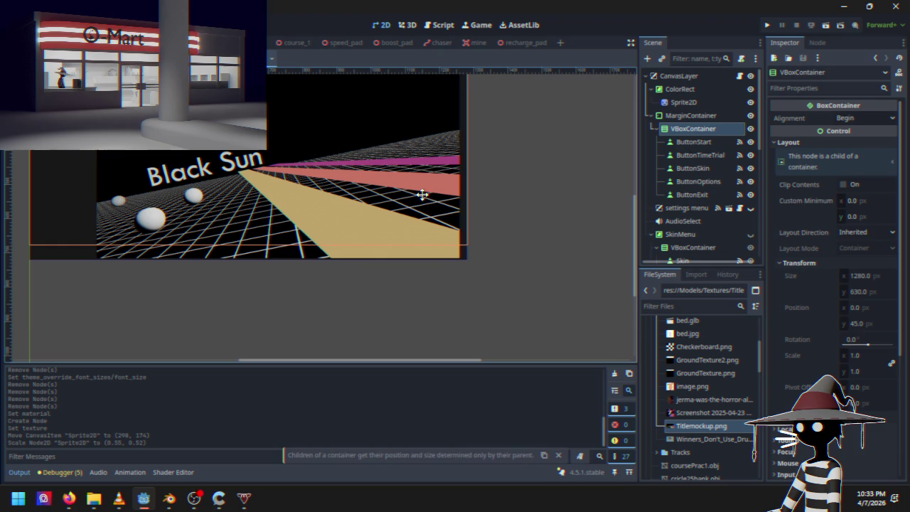
left_click(445, 249)
left_click(693, 129)
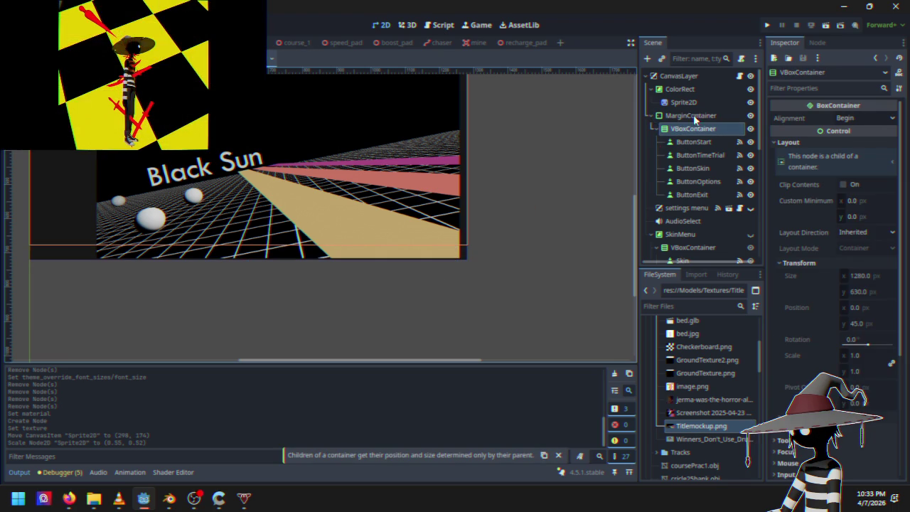
left_click(698, 104)
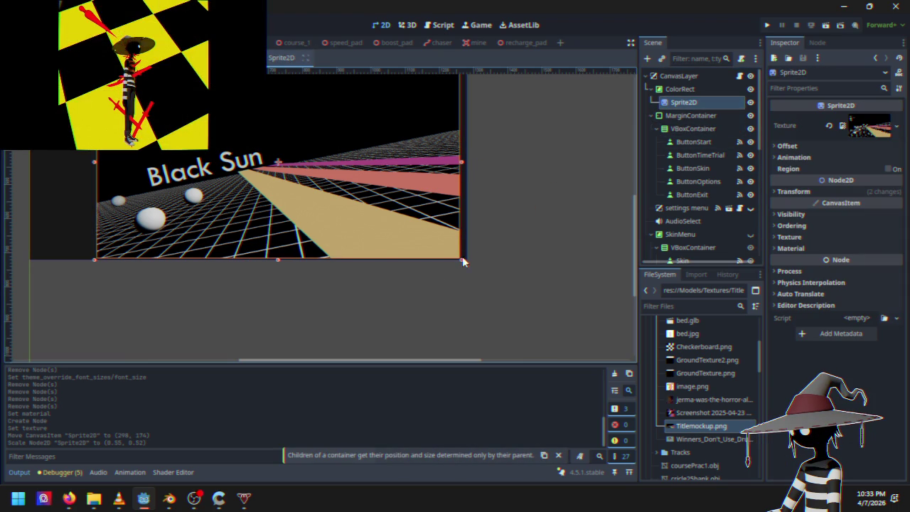
left_click_drag(462, 259, 469, 261)
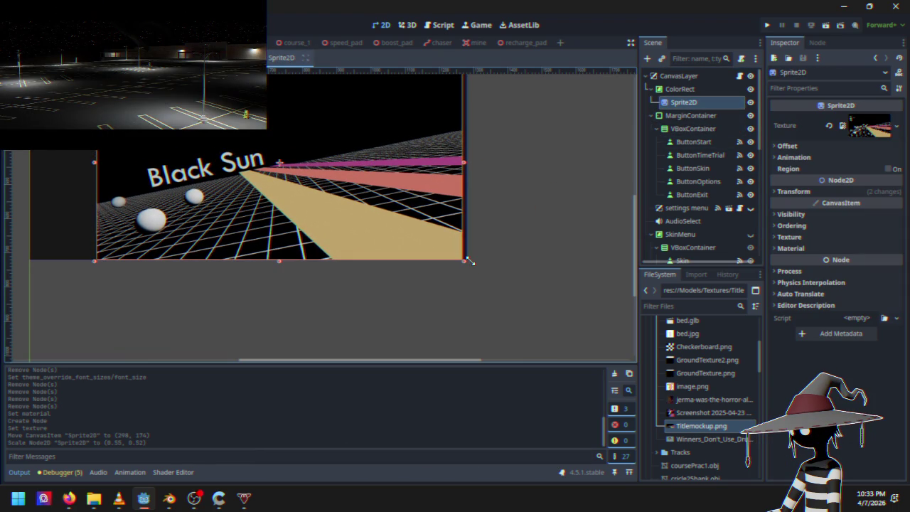
Step: Reselect the Sprite2D title image among the menu nodes and request its deletion
left_click(416, 223)
left_click(417, 222)
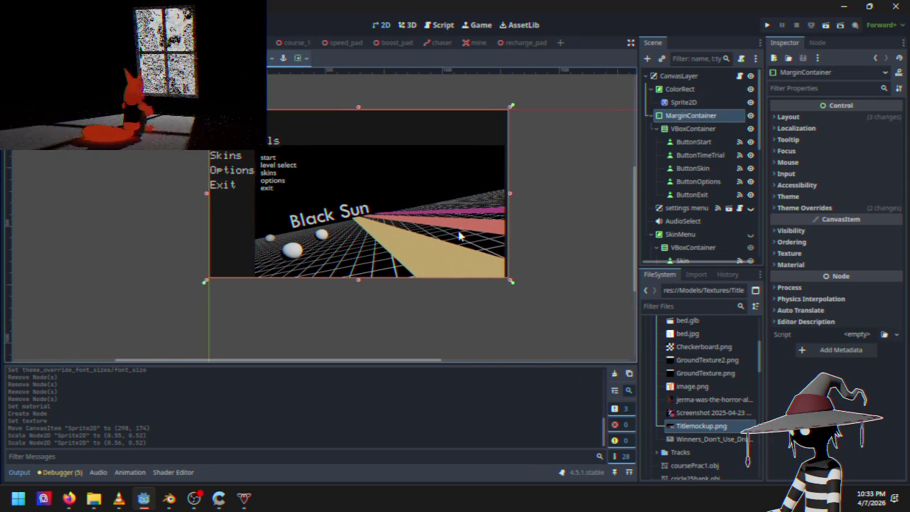
left_click(683, 102)
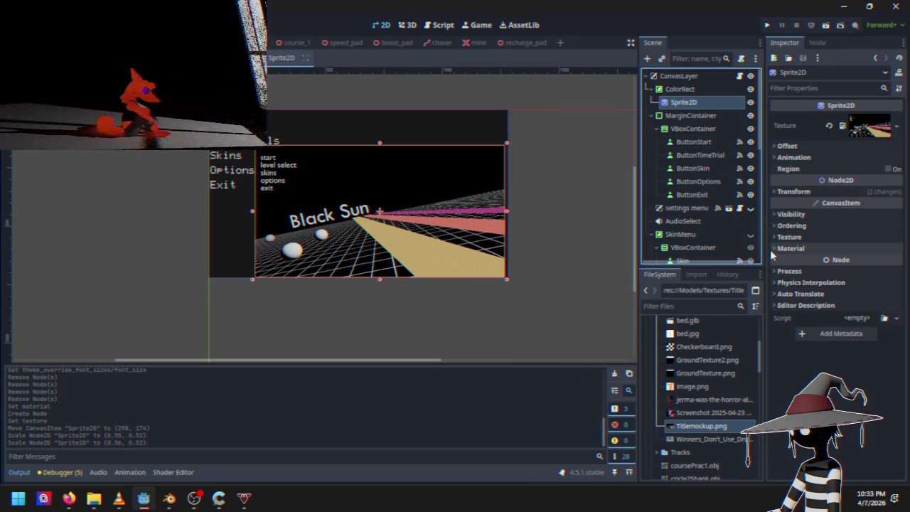
left_click(364, 184)
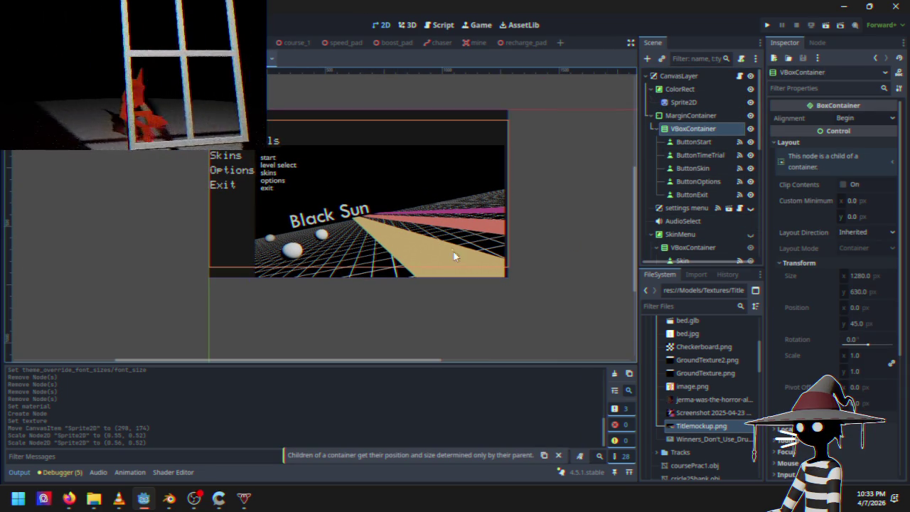
left_click(689, 129)
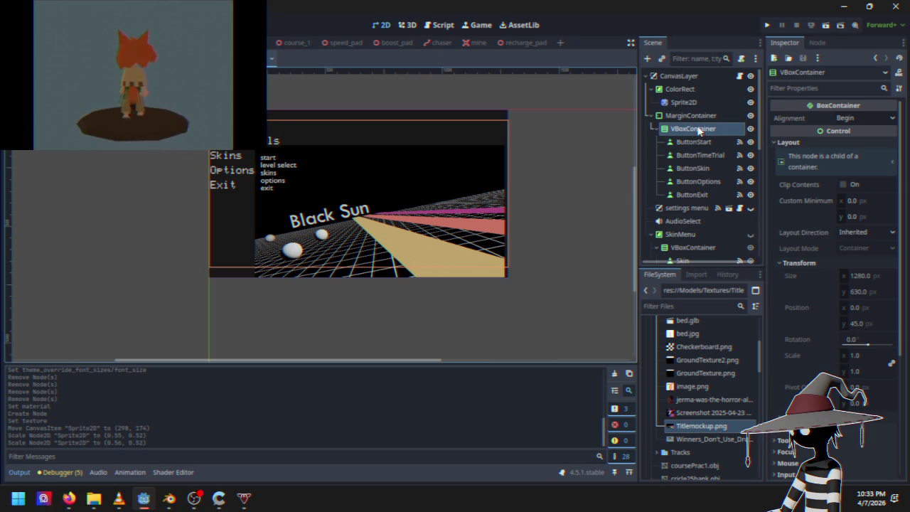
left_click(684, 103)
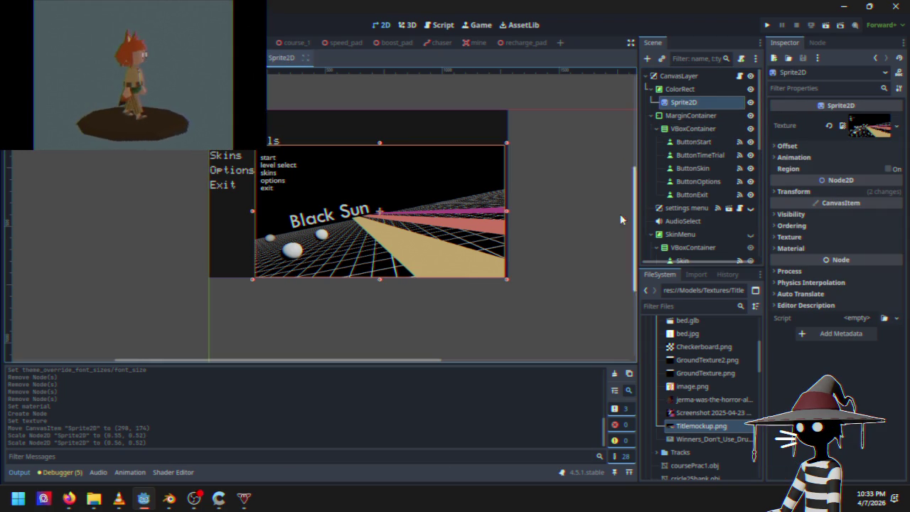
key("Delete")
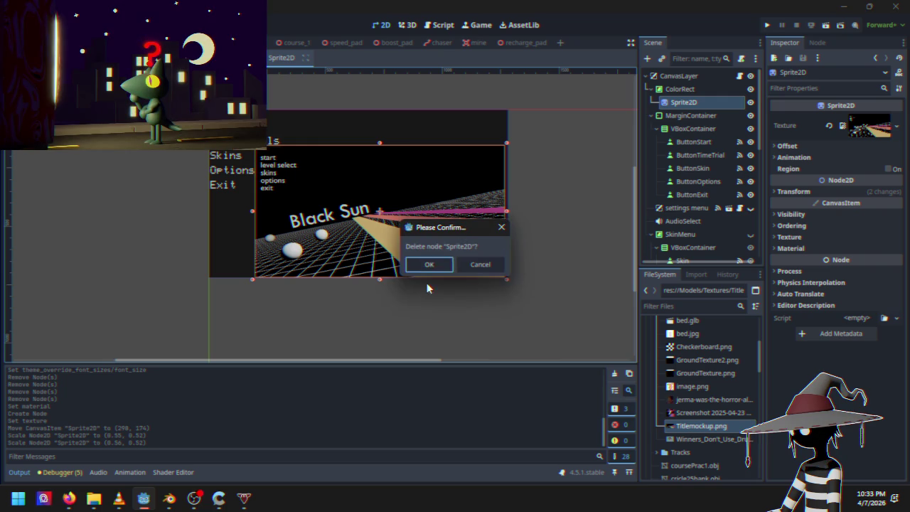
Step: Delete the Sprite2D, undo it, and view its Transform at position 731.282, 435.5
left_click(429, 264)
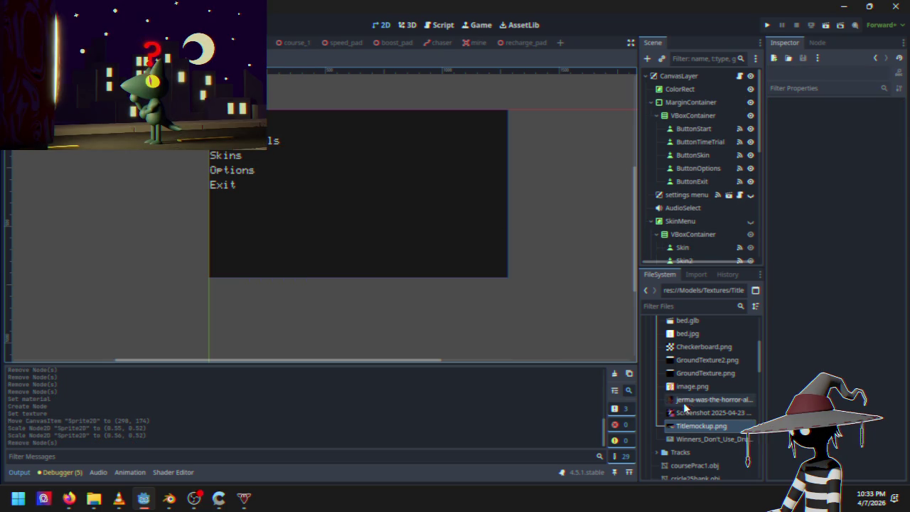
scroll(697, 410, "up", 5)
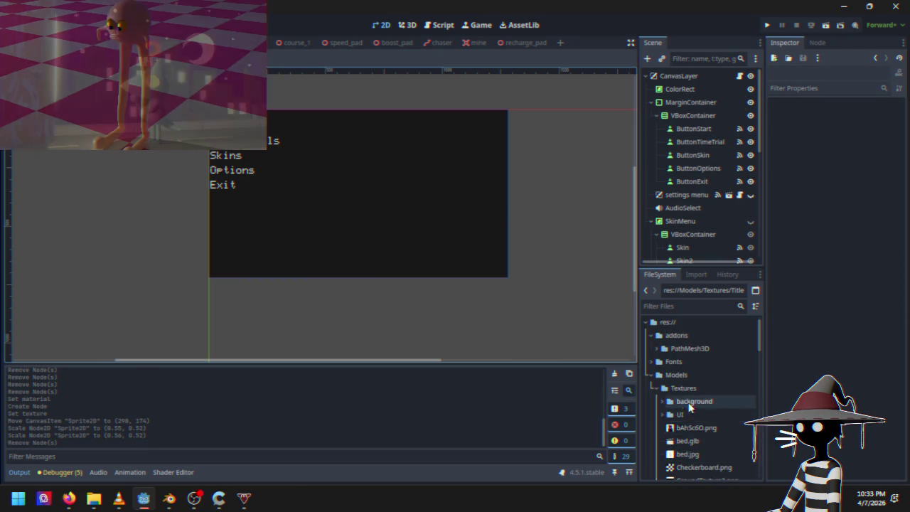
scroll(693, 405, "down", 5)
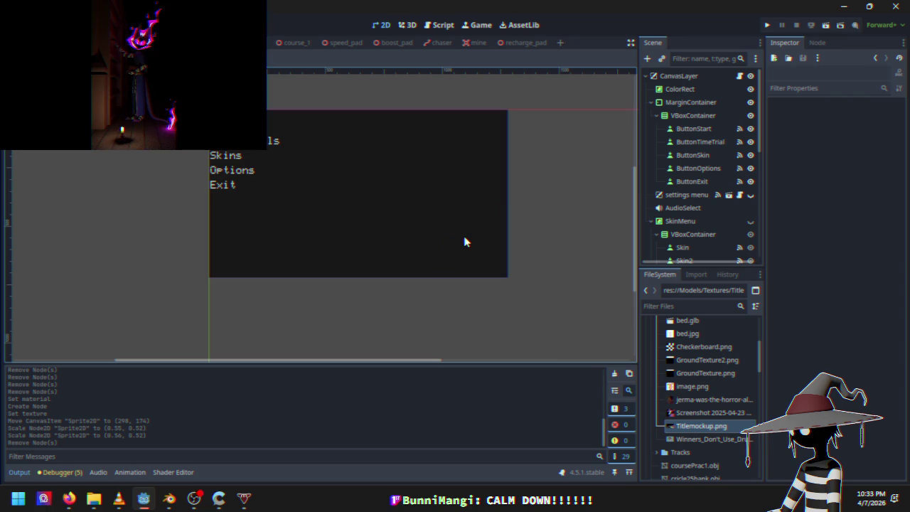
key("ctrl+z")
left_click(683, 102)
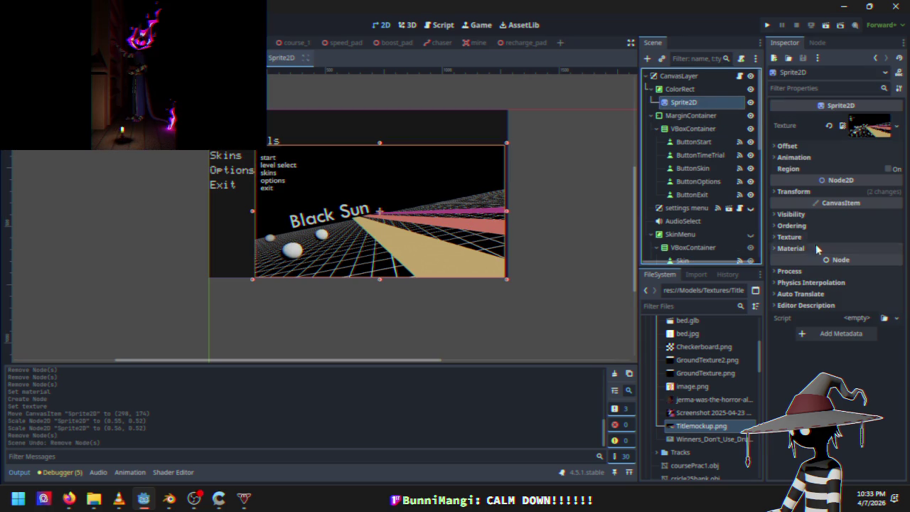
left_click(817, 191)
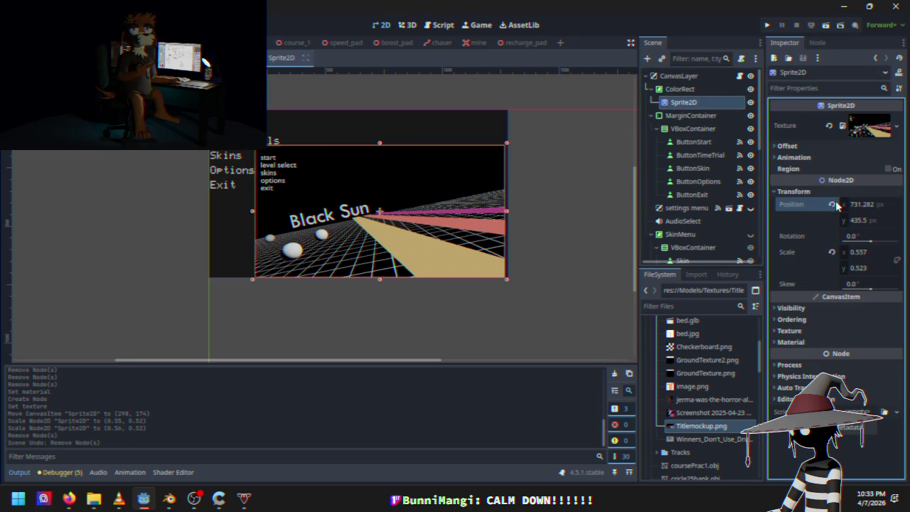
Step: Reset the title image to position 0, 0 and move it down over the menu
left_click(833, 206)
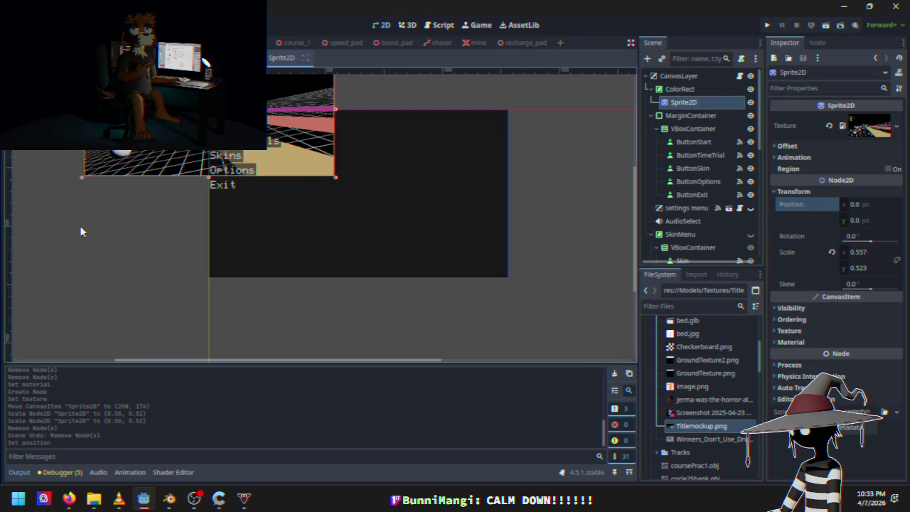
left_click_drag(81, 227, 148, 308)
left_click_drag(278, 191, 198, 157)
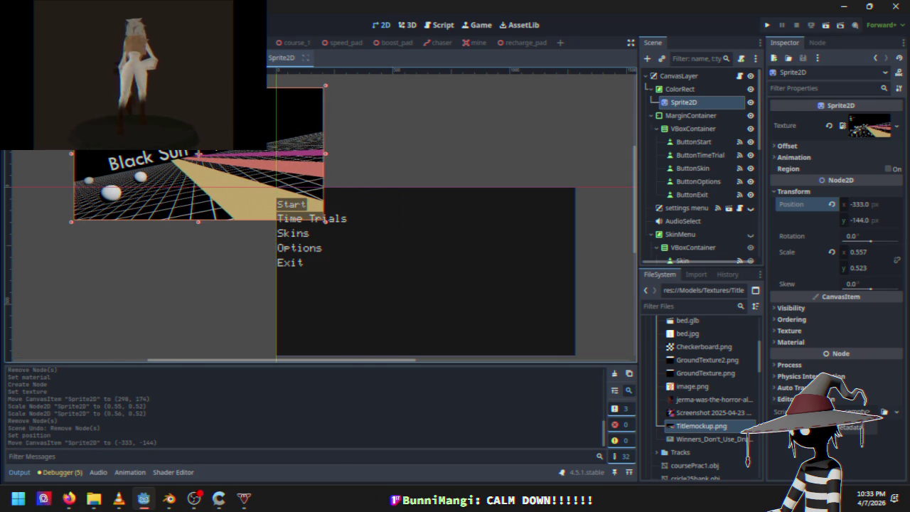
right_click(202, 155)
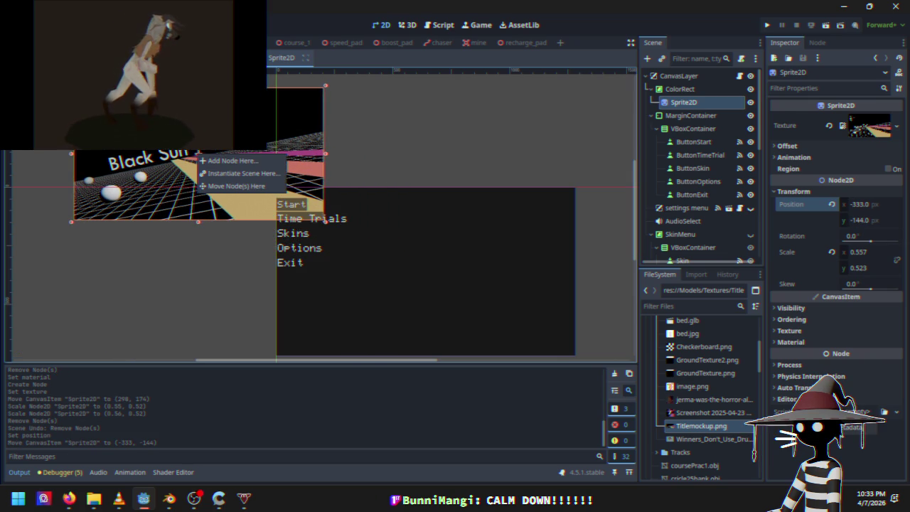
left_click(277, 61)
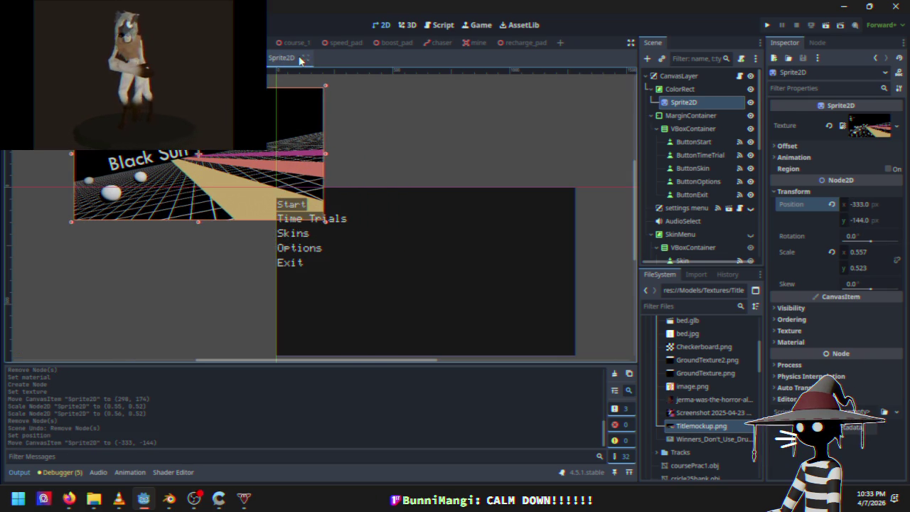
left_click(292, 61)
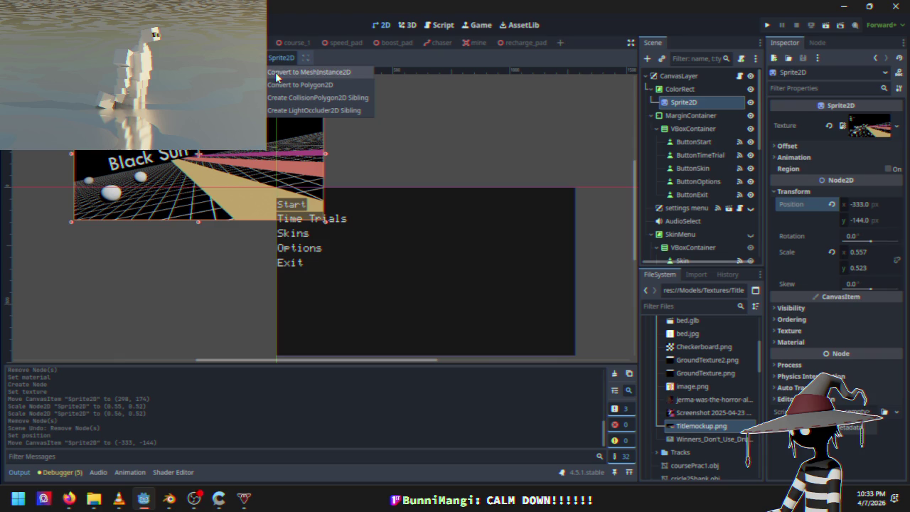
left_click(280, 62)
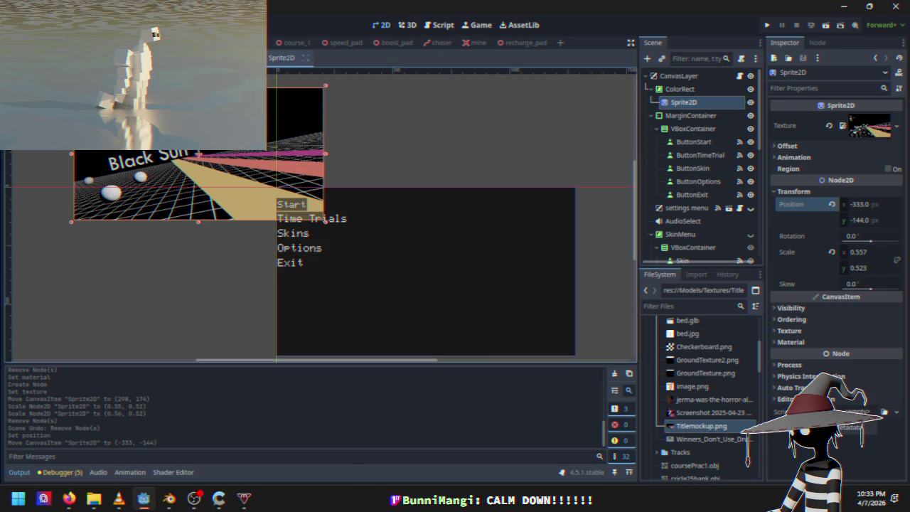
mouse_move(213, 141)
left_mouse_down()
mouse_move(356, 237)
mouse_move(428, 249)
mouse_move(442, 269)
mouse_move(351, 182)
left_mouse_up()
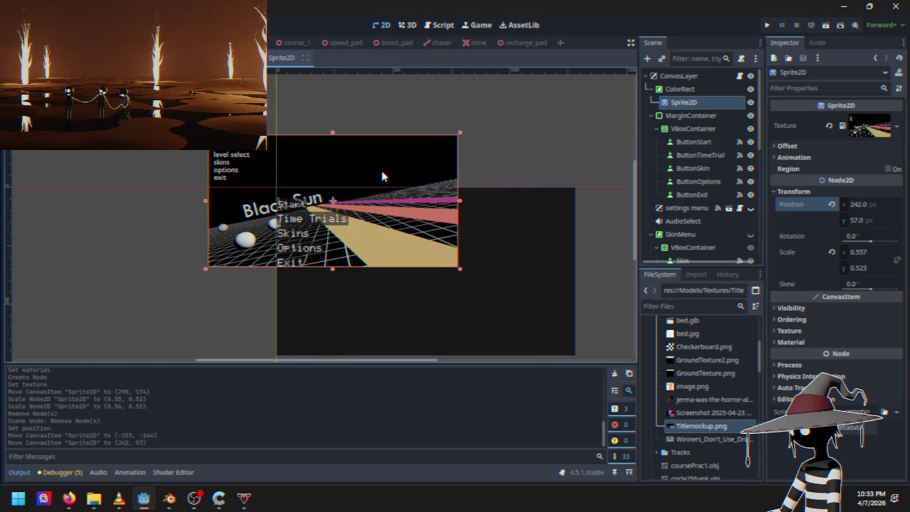
Step: Rescale the title image to about 0.69 and nudge it slightly right
mouse_move(460, 265)
left_mouse_down()
mouse_move(414, 221)
mouse_move(410, 232)
left_mouse_up()
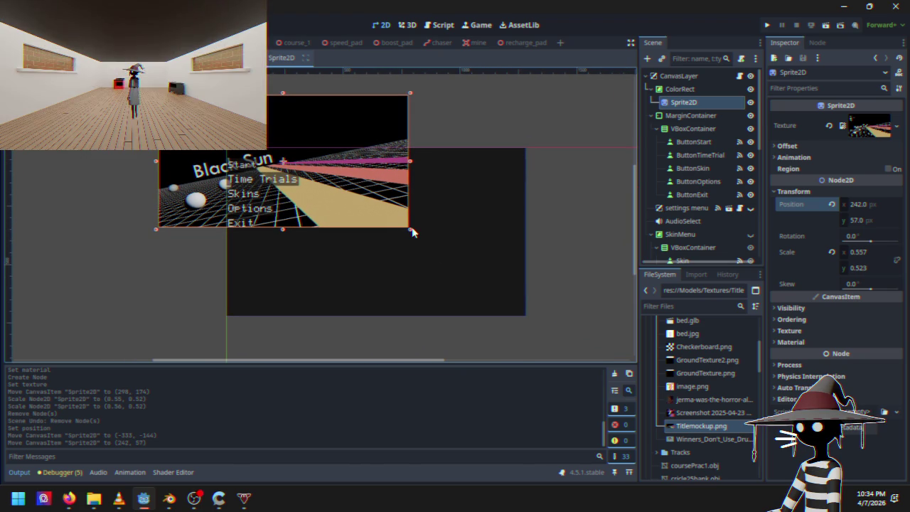
mouse_move(411, 230)
left_mouse_down()
mouse_move(499, 291)
mouse_move(490, 270)
mouse_move(517, 292)
left_mouse_up()
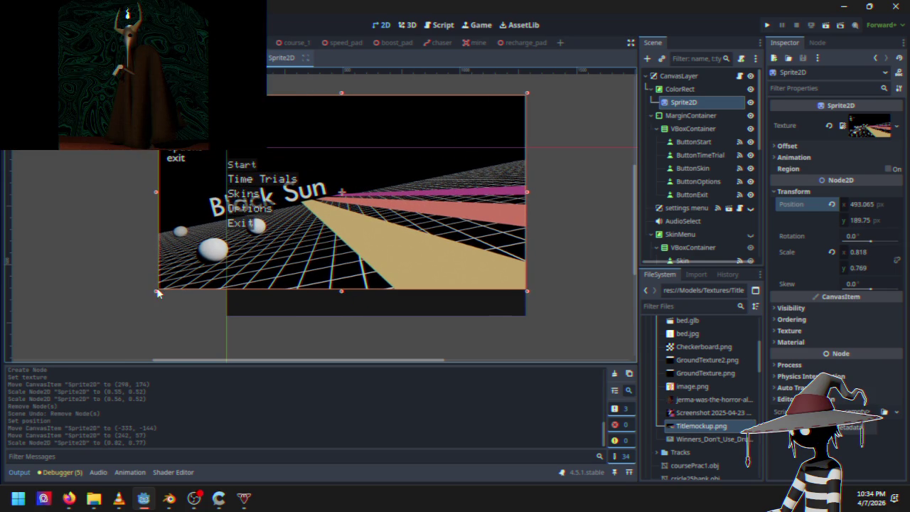
left_click_drag(157, 293, 147, 319)
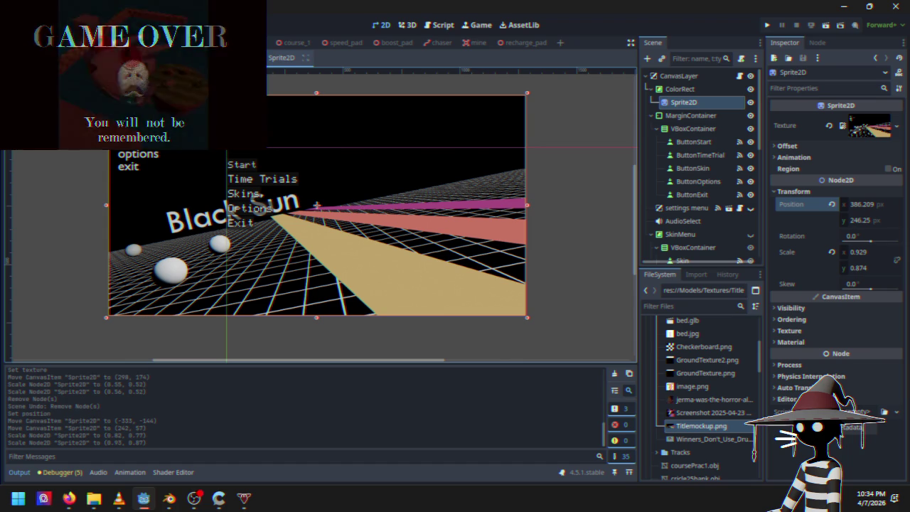
mouse_move(106, 93)
left_mouse_down()
mouse_move(204, 95)
mouse_move(203, 152)
left_mouse_up()
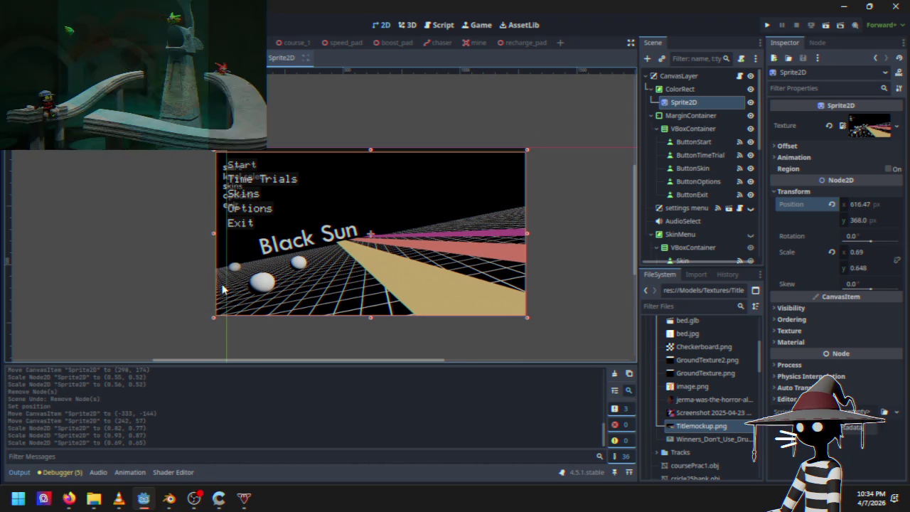
left_click_drag(221, 284, 225, 281)
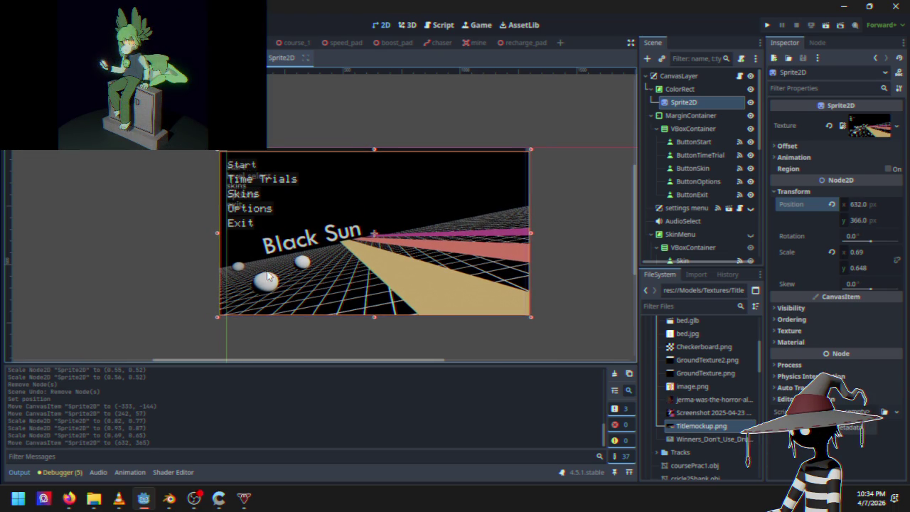
Step: Stretch and narrow the title image's edges to align with the menu, then switch to Blender
left_click_drag(374, 152, 374, 144)
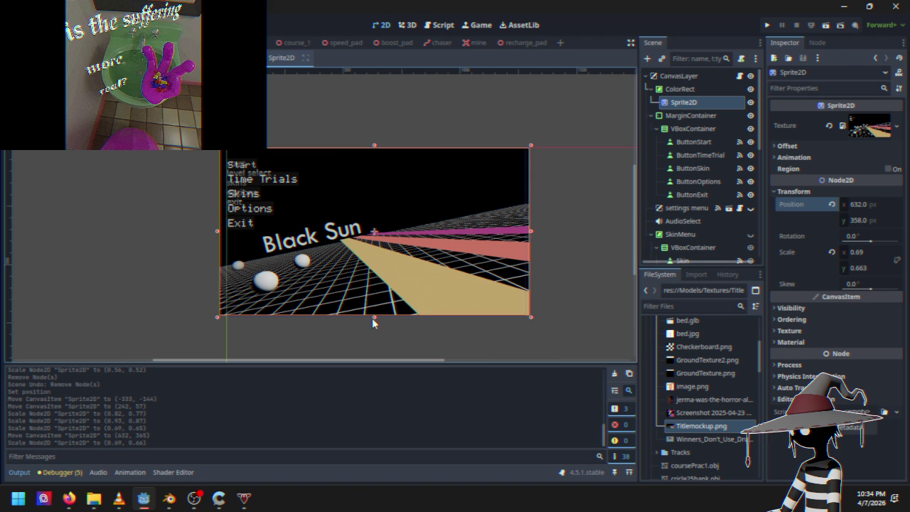
left_click_drag(374, 317, 376, 317)
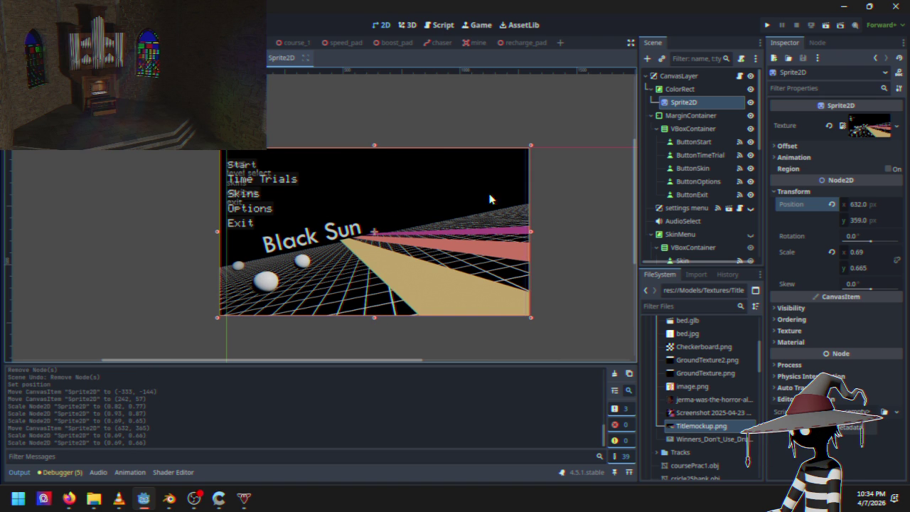
left_click_drag(218, 235, 223, 231)
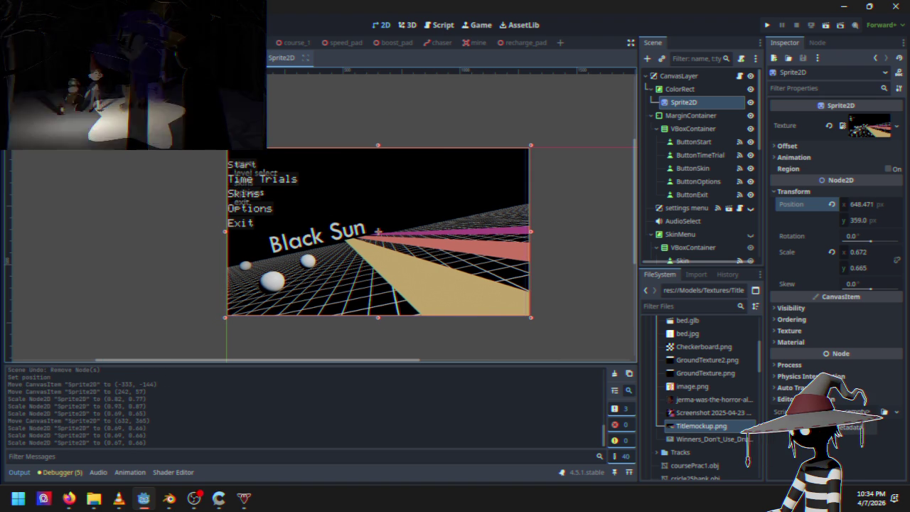
key("alt+Tab")
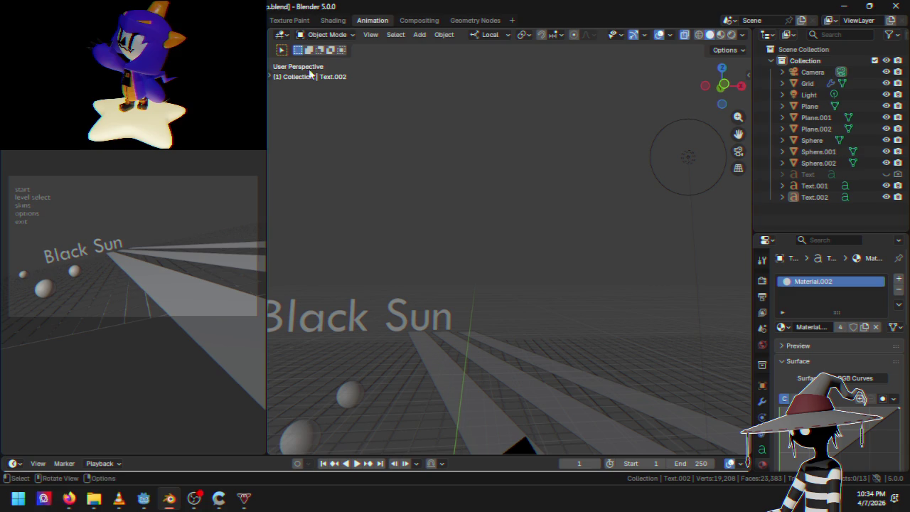
Step: Hide Text.001 in the Outliner so only Black Sun shows, then minimize Blender
left_click(886, 186)
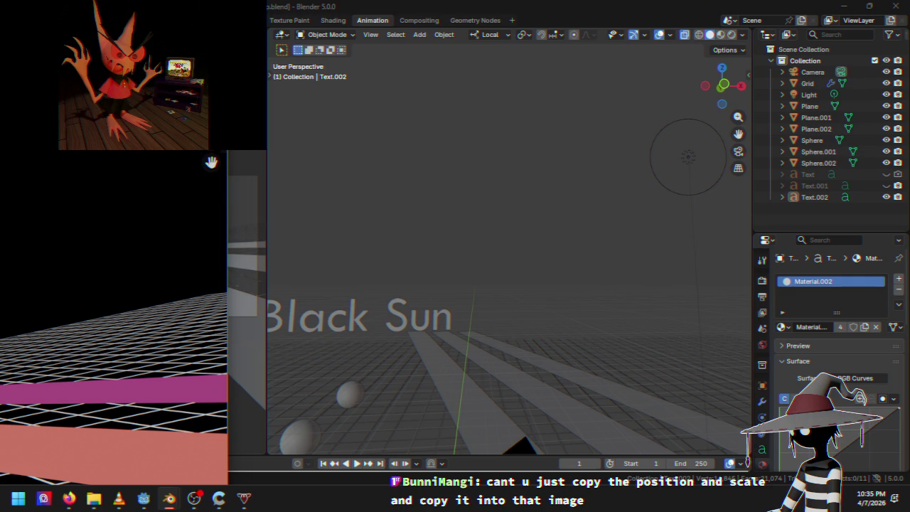
left_click(897, 188)
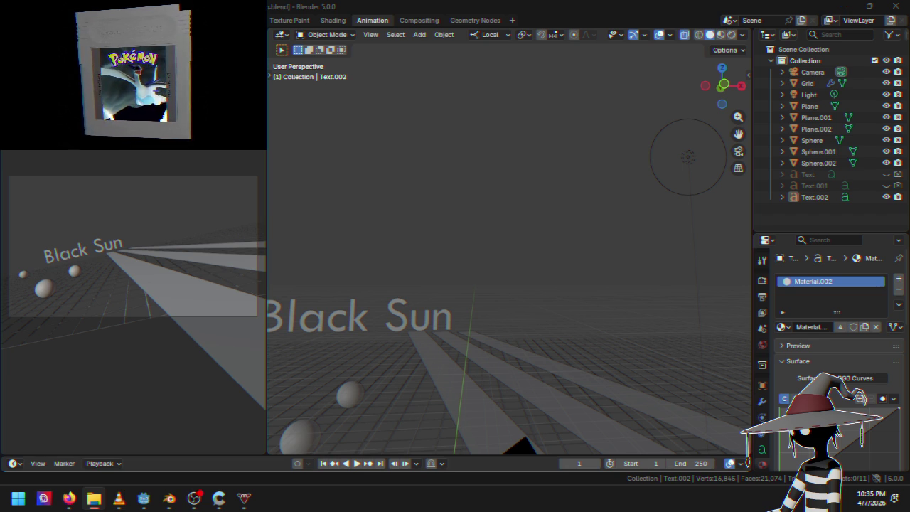
left_click(843, 6)
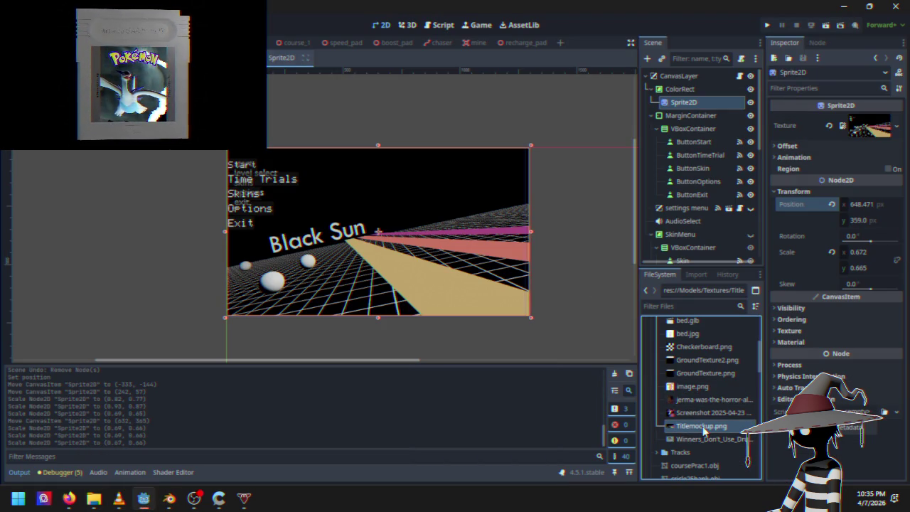
Step: Delete the Titlemockup.png file and the Sprite2D node, then select ColorRect
key("Delete")
left_click(408, 304)
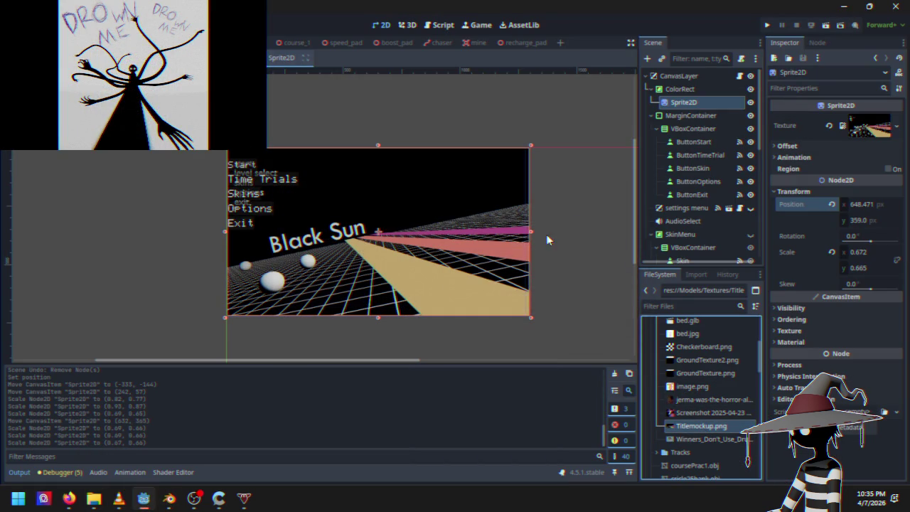
key("Delete")
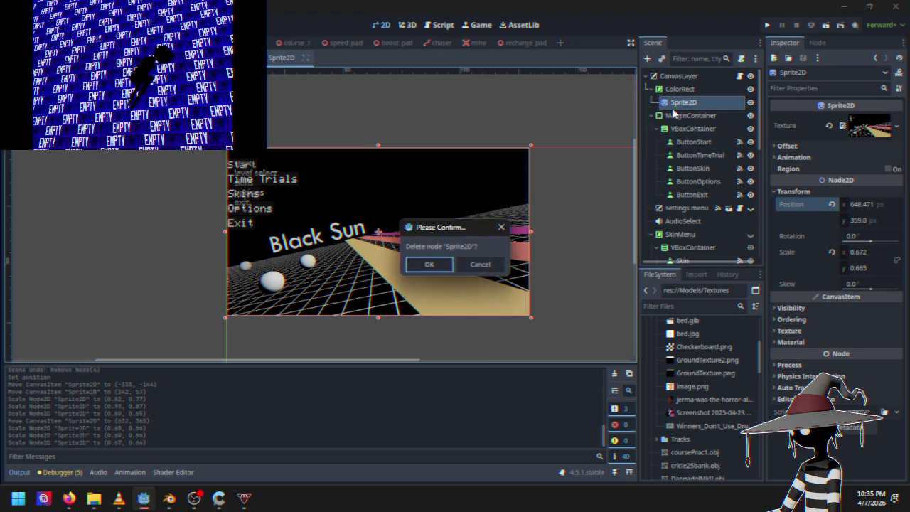
key("Return")
left_click(680, 89)
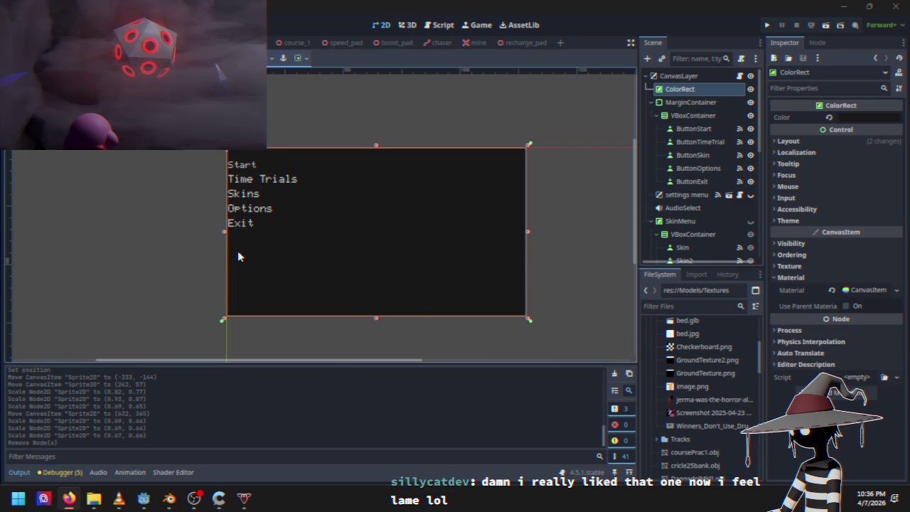
left_click(589, 230)
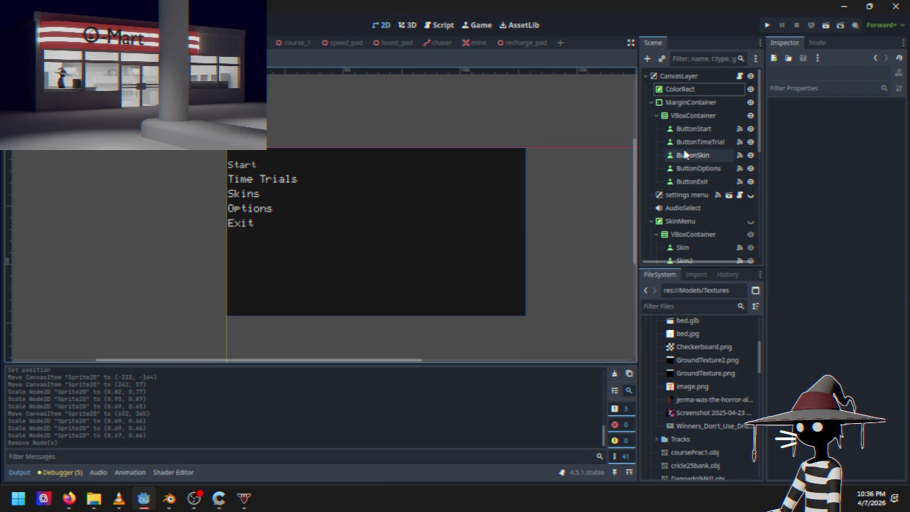
left_click(693, 90)
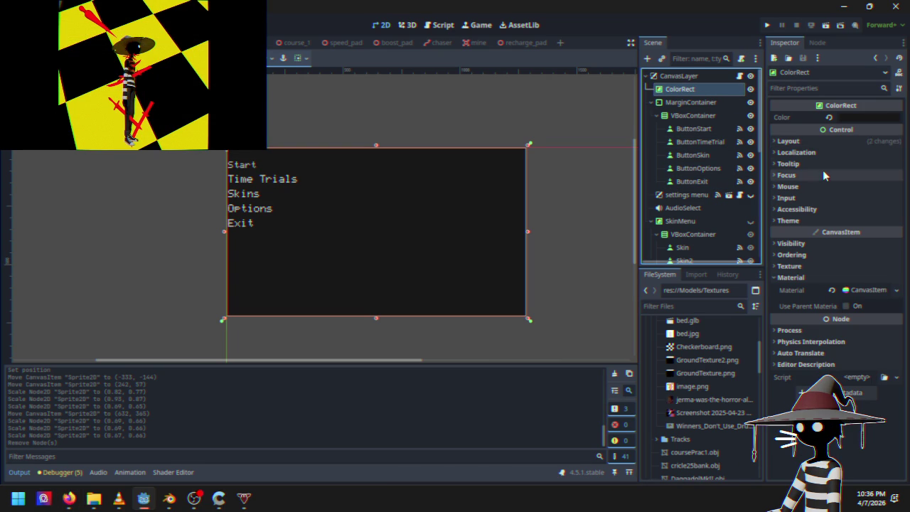
left_click(833, 142)
left_click(833, 142)
left_click(850, 118)
left_click(851, 119)
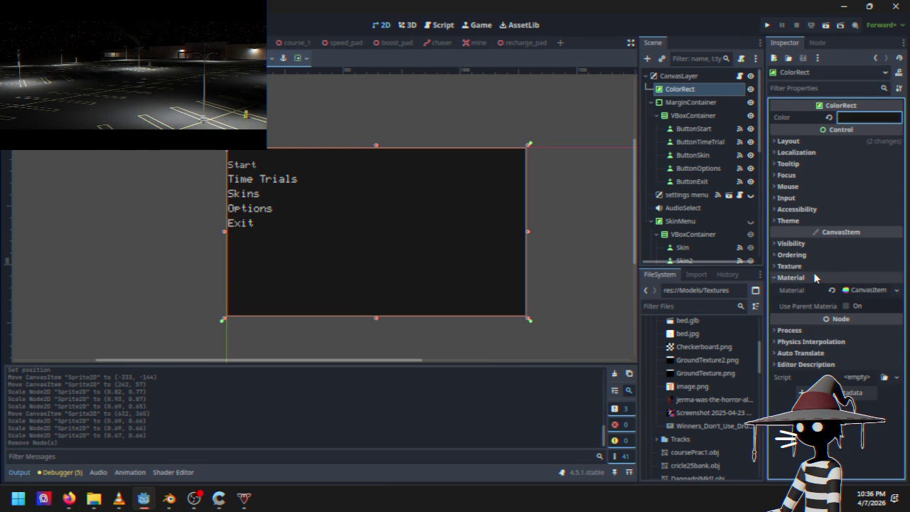
left_click(794, 243)
left_click(794, 243)
left_click(796, 254)
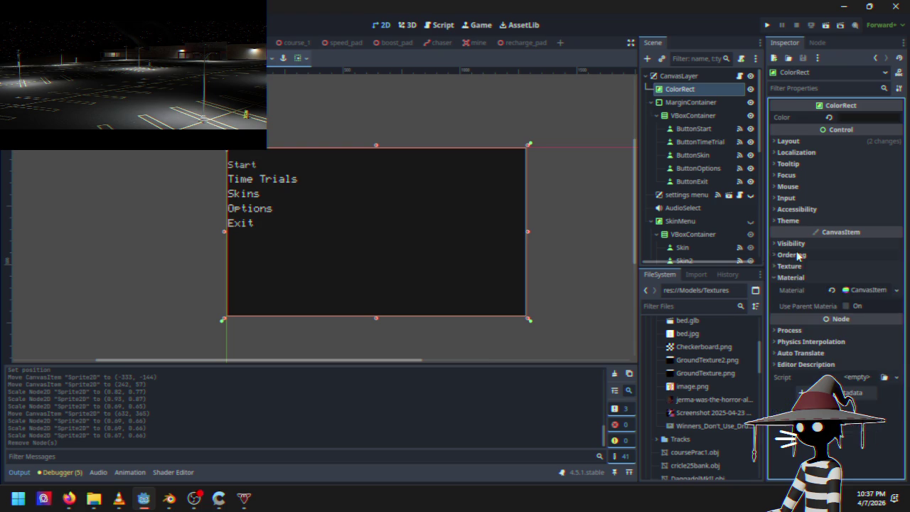
left_click(796, 254)
left_click(797, 265)
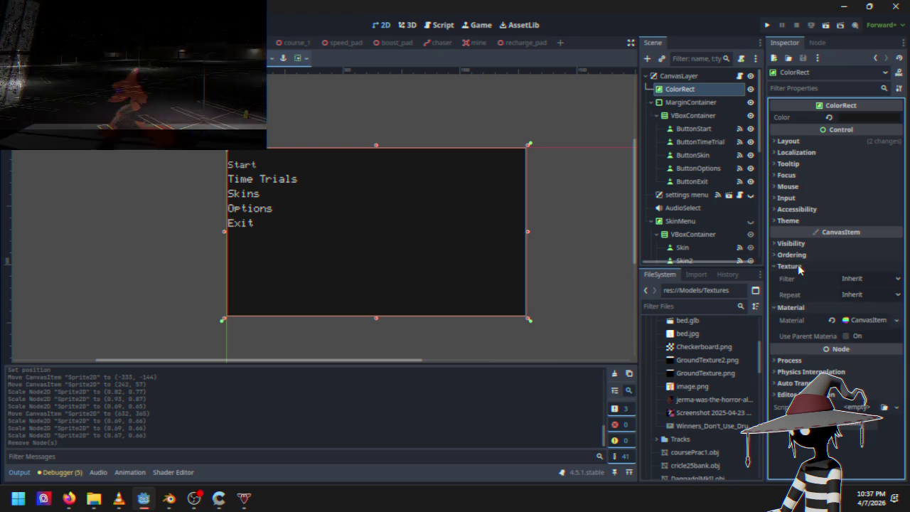
left_click(843, 320)
scroll(853, 341, "down", 2)
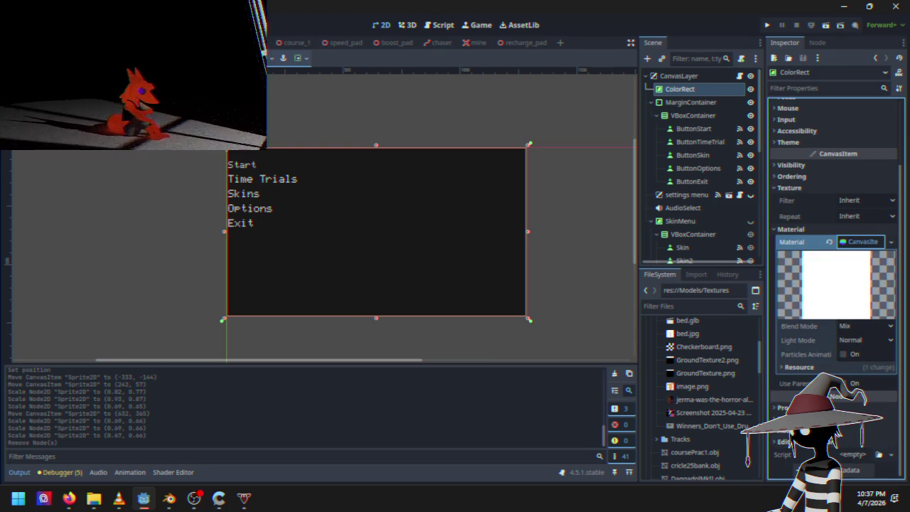
right_click(853, 242)
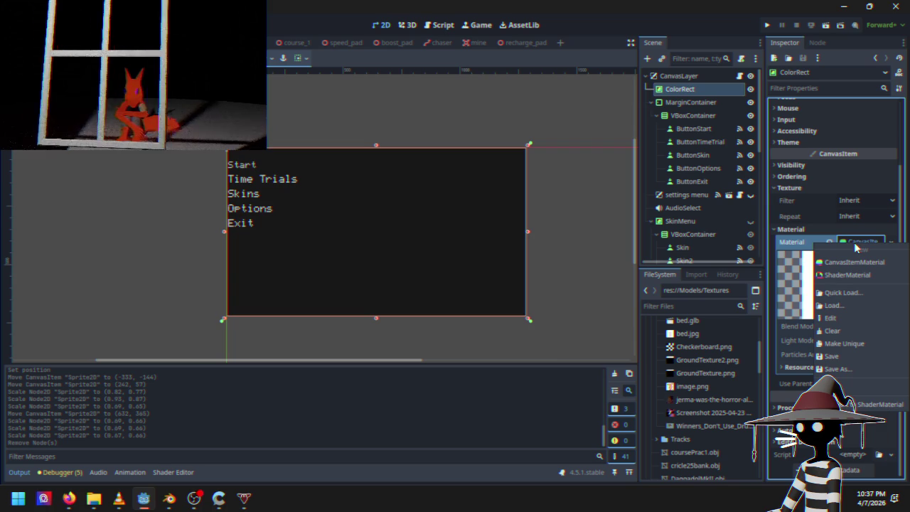
left_click(854, 262)
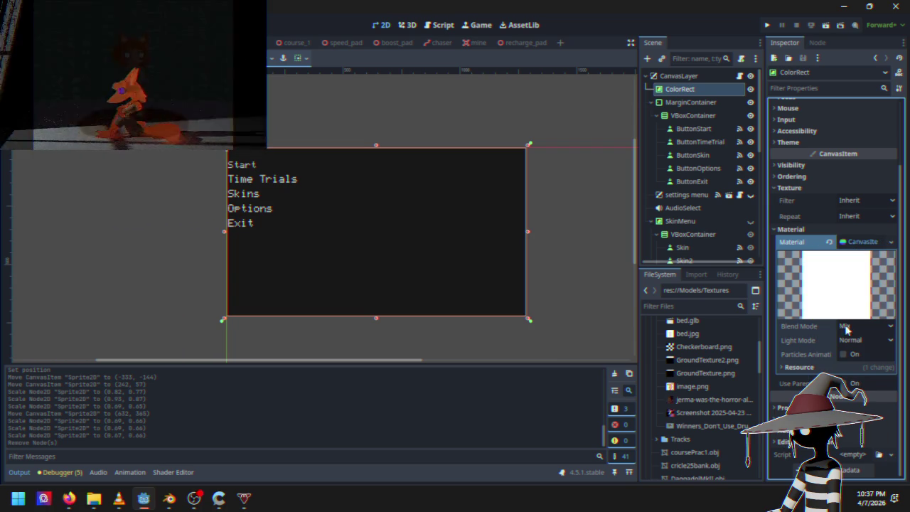
left_click(845, 367)
scroll(782, 292, "down", 2)
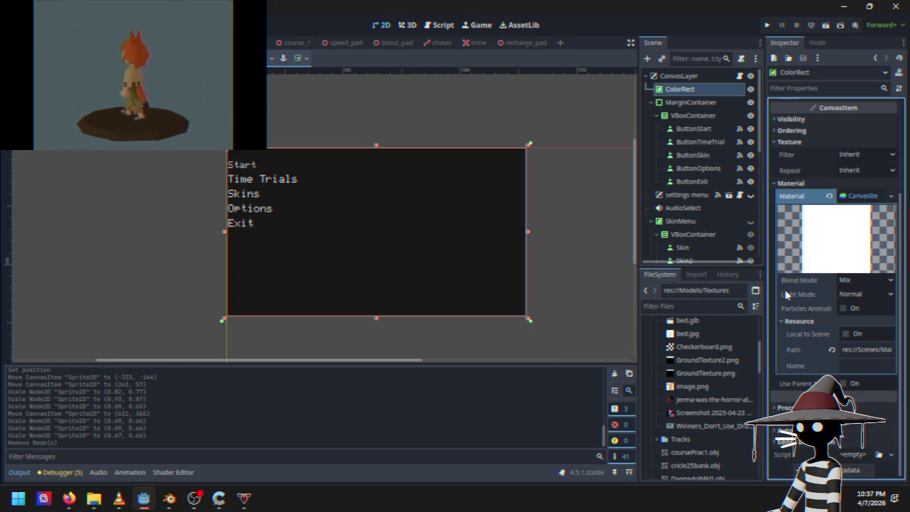
left_click(862, 196)
scroll(688, 211, "down", 5)
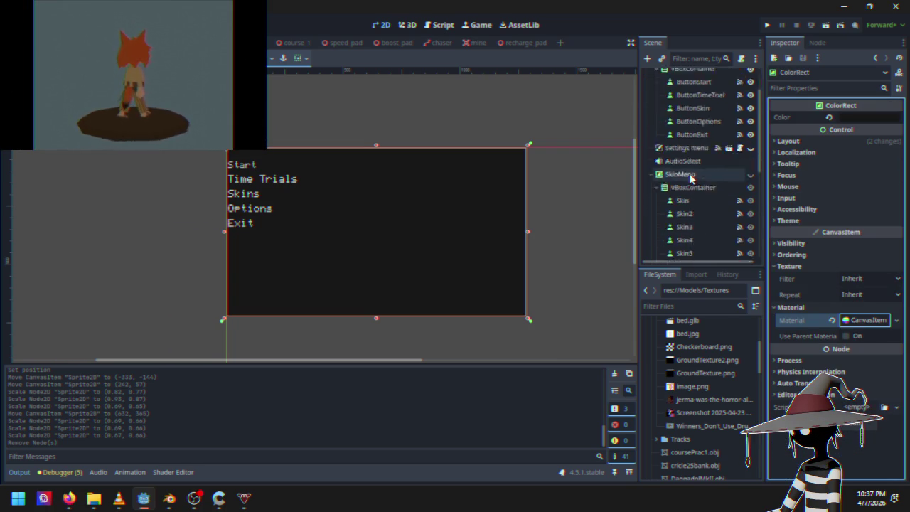
scroll(695, 214, "down", 3)
left_click(689, 119)
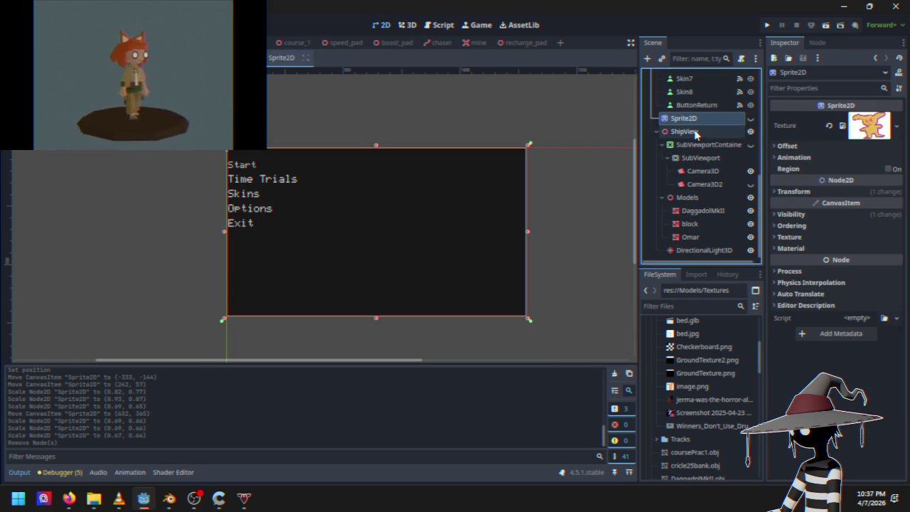
left_click(696, 132)
left_click(699, 146)
left_click(701, 158)
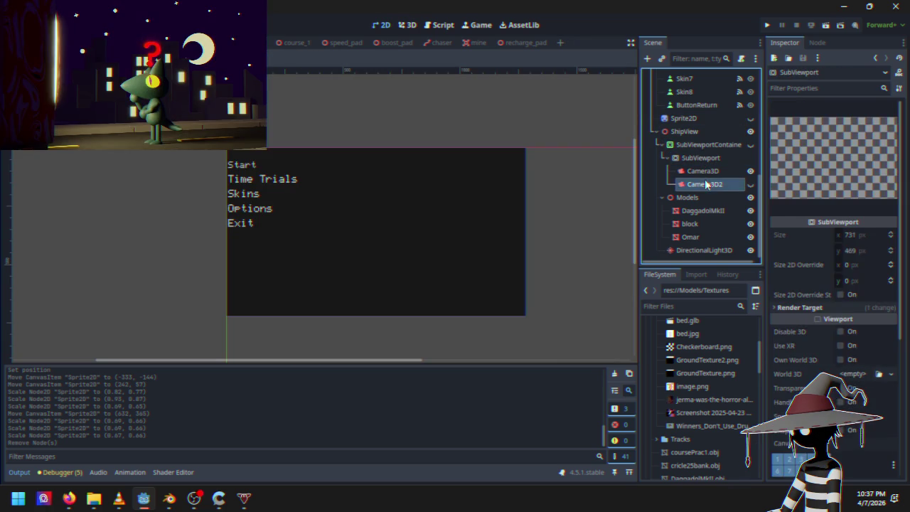
left_click(704, 184)
left_click(703, 198)
left_click(702, 251)
left_click(700, 198)
left_click(704, 144)
left_click(703, 131)
left_click(703, 120)
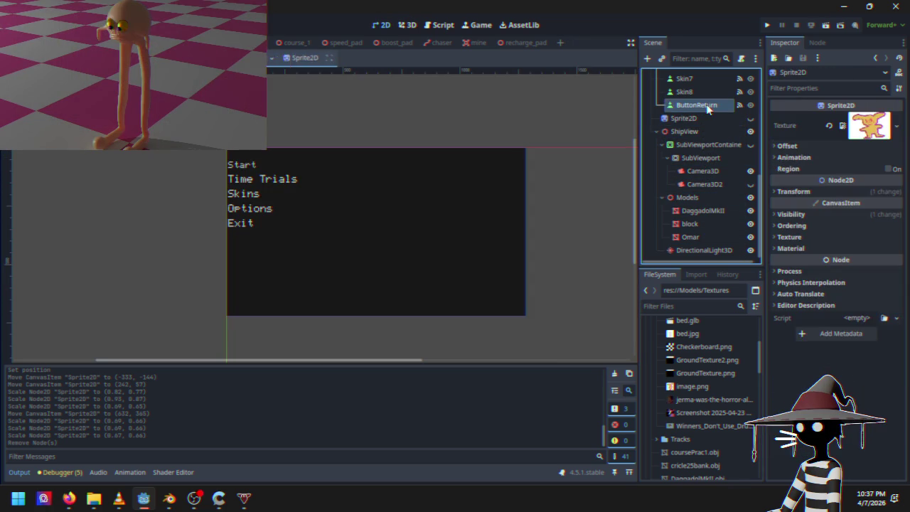
scroll(702, 161, "up", 2)
left_click(702, 161)
scroll(693, 185, "up", 5)
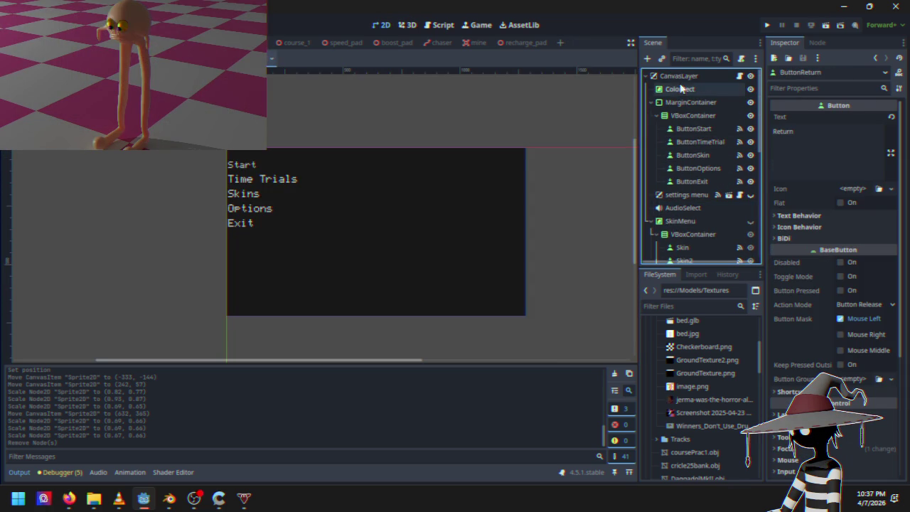
left_click(682, 89)
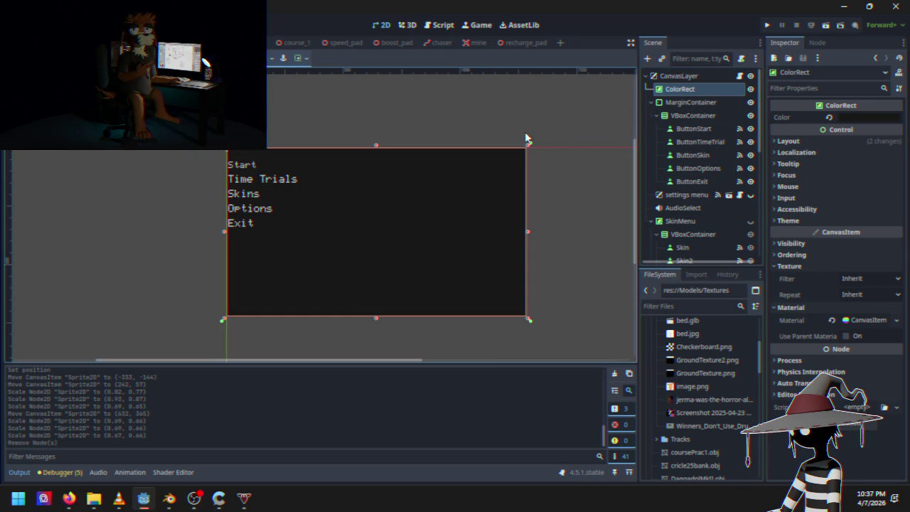
Step: Create a Sprite2D child node under ColorRect through Add Child Node
right_click(526, 137)
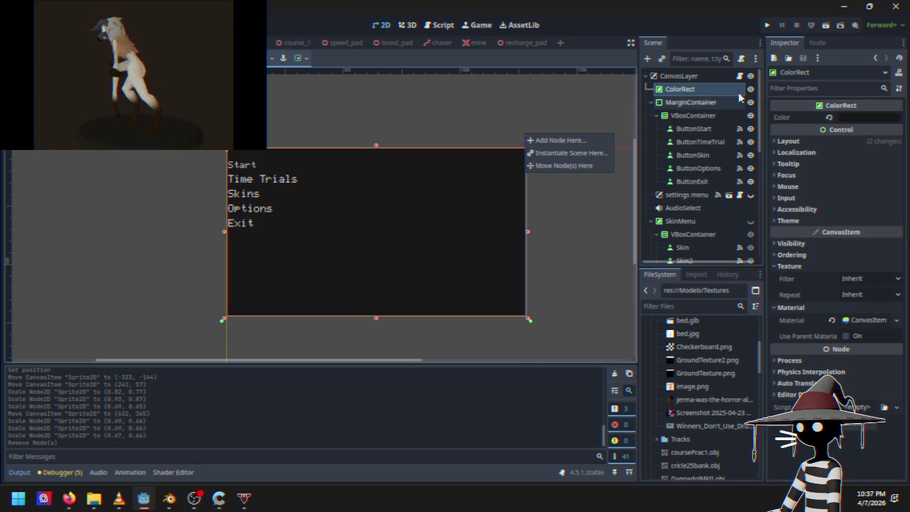
right_click(708, 90)
right_click(708, 90)
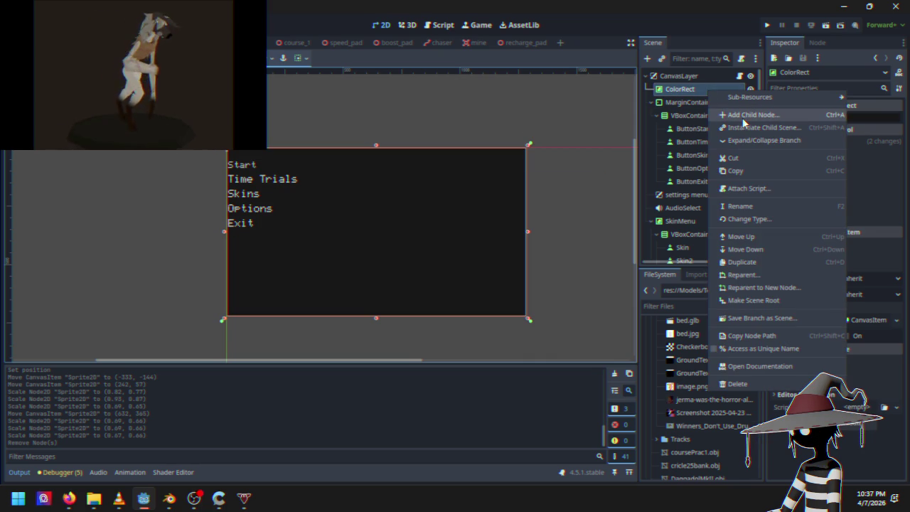
left_click(746, 116)
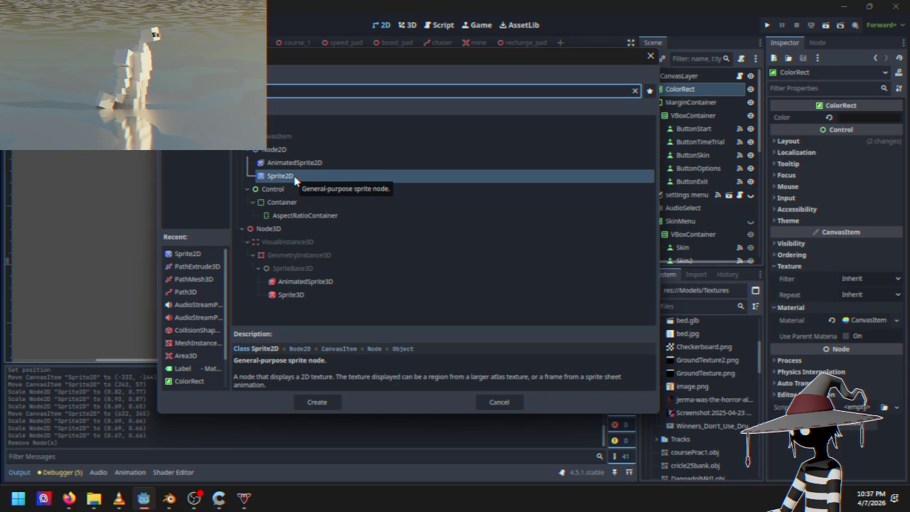
double_click(294, 176)
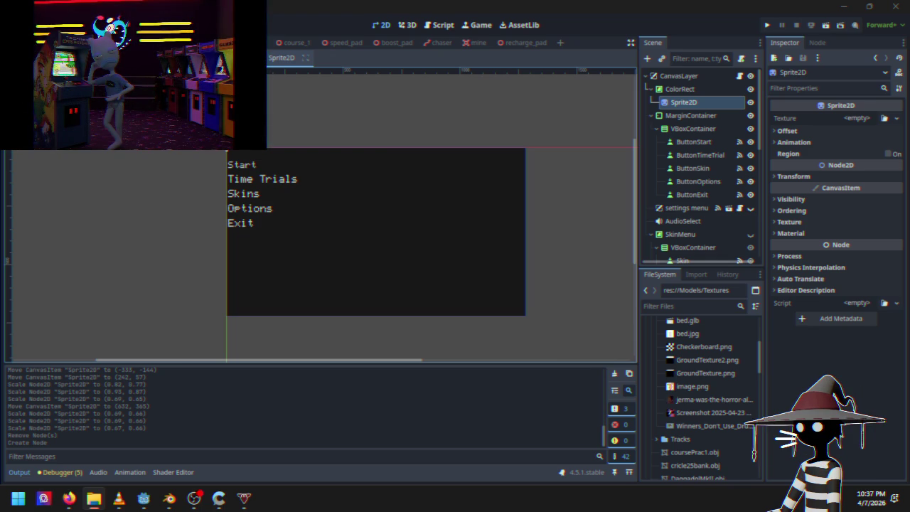
left_click(699, 364)
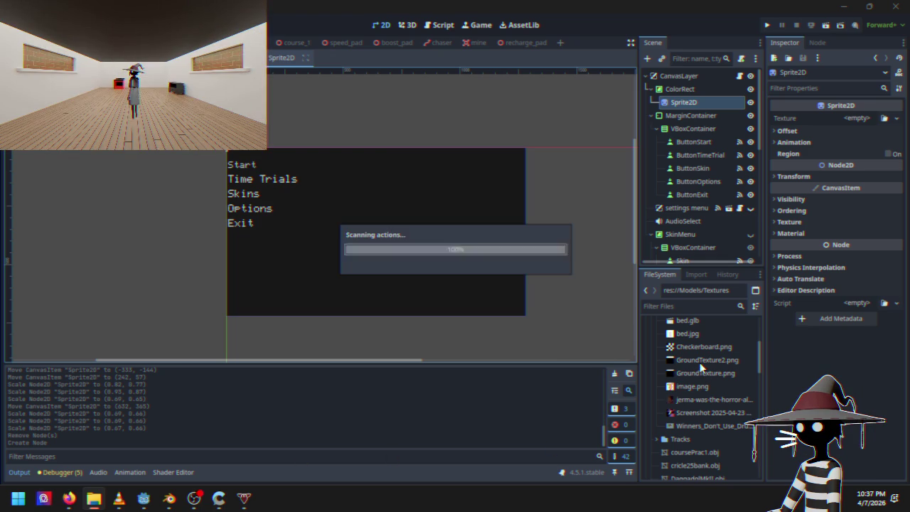
Step: Assign the re-imported Titlemockup.png as the new Sprite2D's texture
left_click(701, 428)
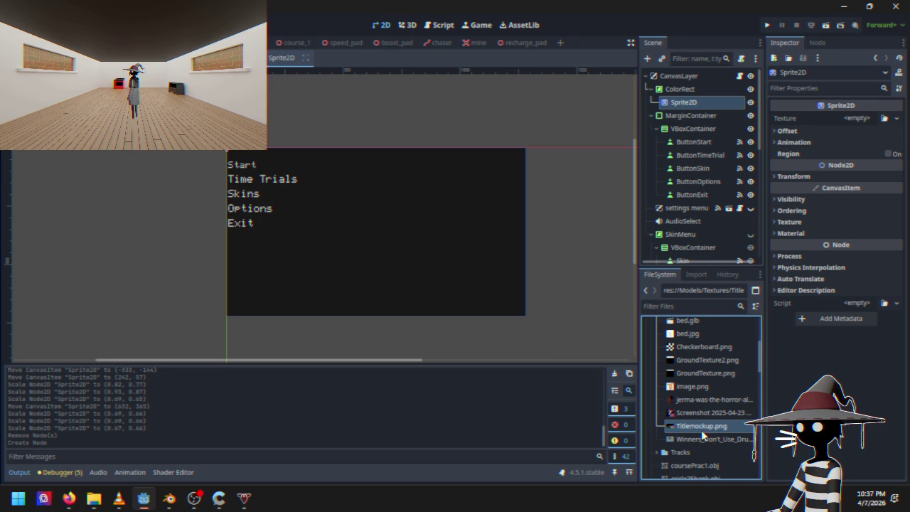
mouse_move(703, 429)
left_mouse_down()
mouse_move(682, 359)
mouse_move(860, 118)
left_mouse_up()
scroll(122, 217, "down", 2)
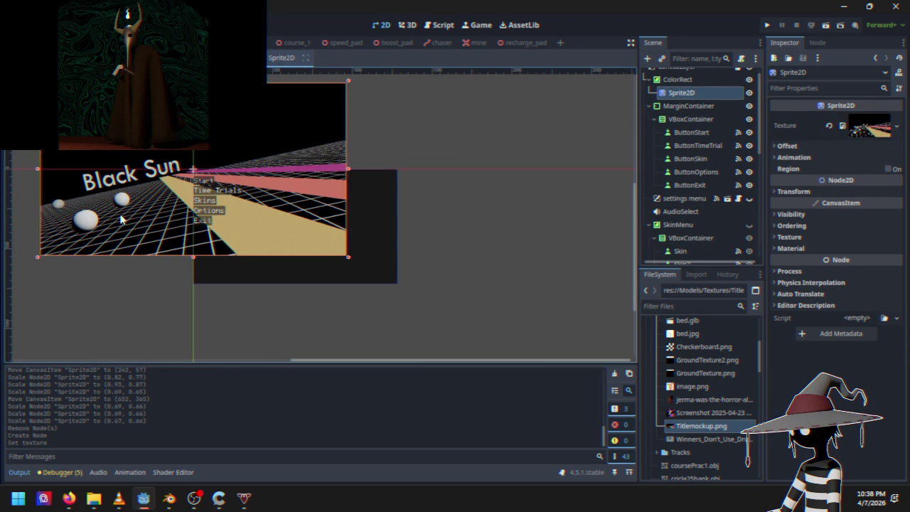
Step: Scale the title sprite to about 0.67 so it fits the title frame
mouse_move(348, 259)
left_mouse_down()
mouse_move(377, 287)
mouse_move(399, 286)
left_mouse_up()
left_click_drag(218, 183, 253, 203)
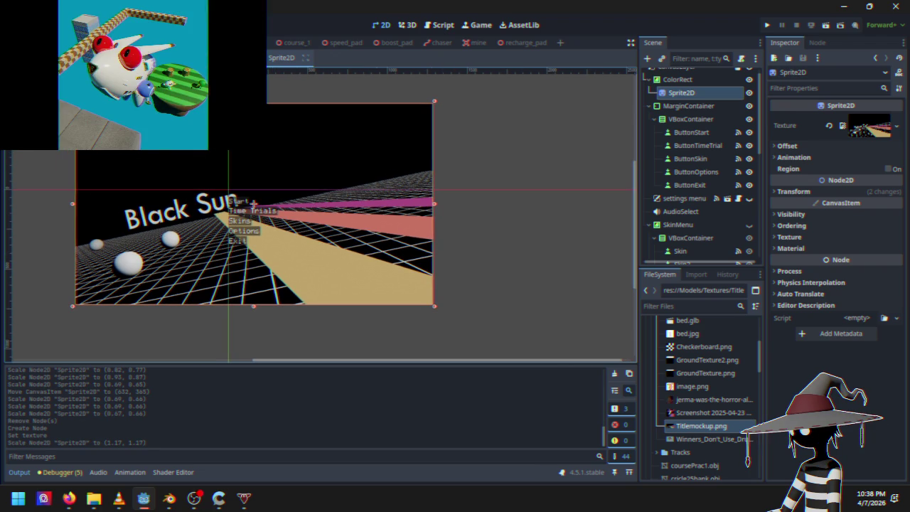
mouse_move(73, 101)
left_mouse_down()
mouse_move(172, 173)
mouse_move(224, 186)
left_mouse_up()
scroll(183, 211, "up", 3)
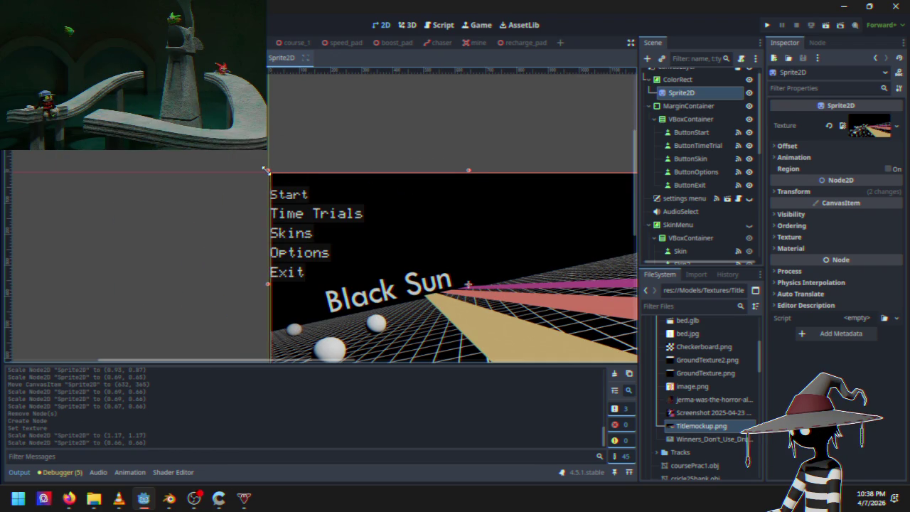
left_click_drag(266, 170, 264, 171)
left_click(372, 131)
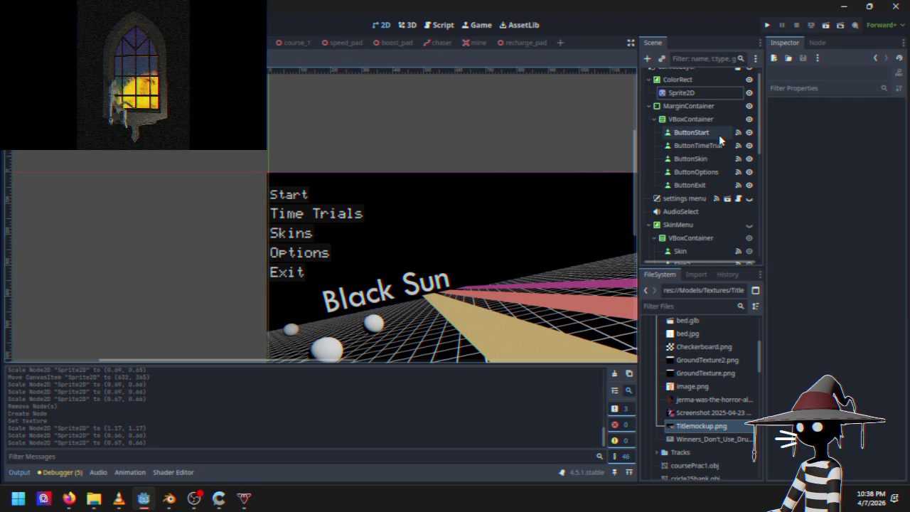
Step: Inspect the VBoxContainer's container sizing settings
left_click(691, 118)
left_click(696, 107)
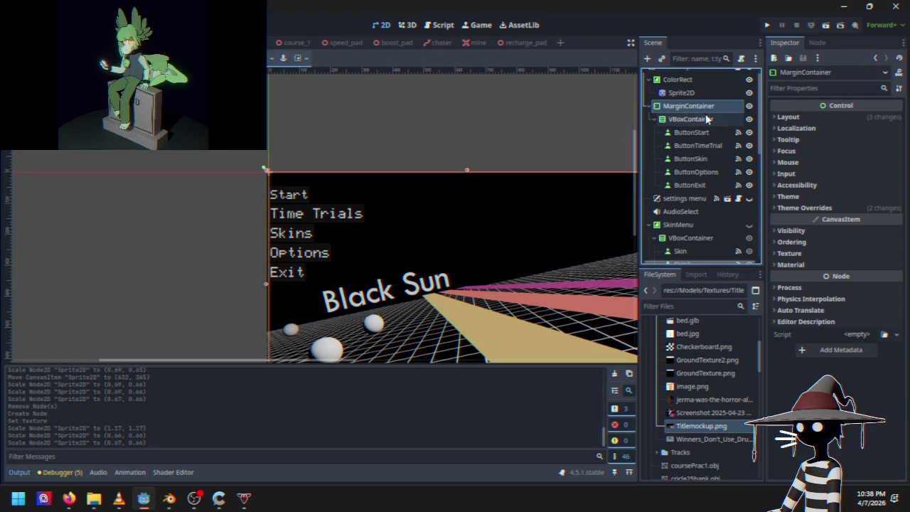
left_click(702, 121)
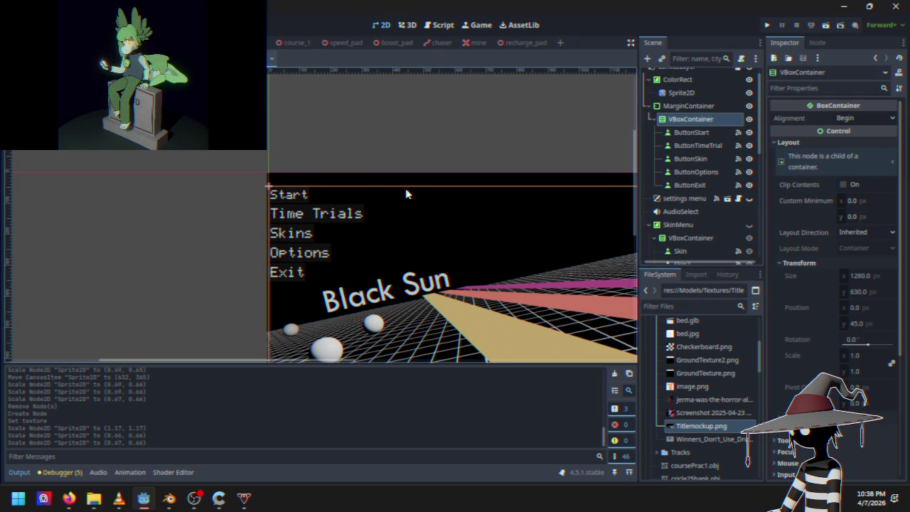
scroll(862, 271, "down", 5)
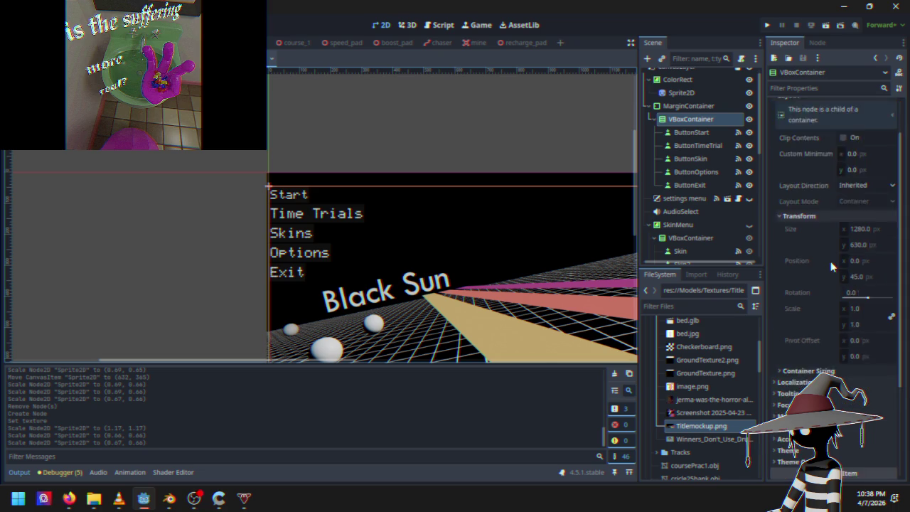
left_click(825, 275)
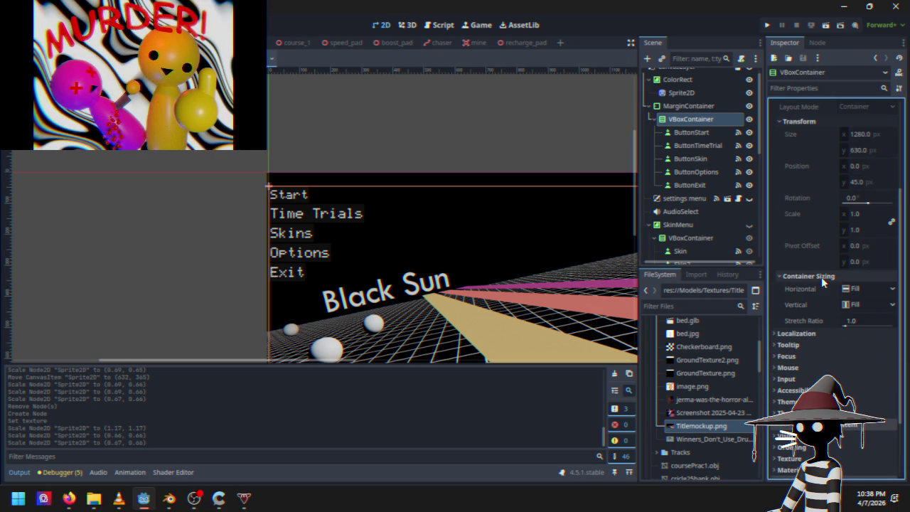
scroll(817, 248, "up", 4)
Step: Revert the MarginContainer's Margin Top theme constant override to 0
left_click(701, 107)
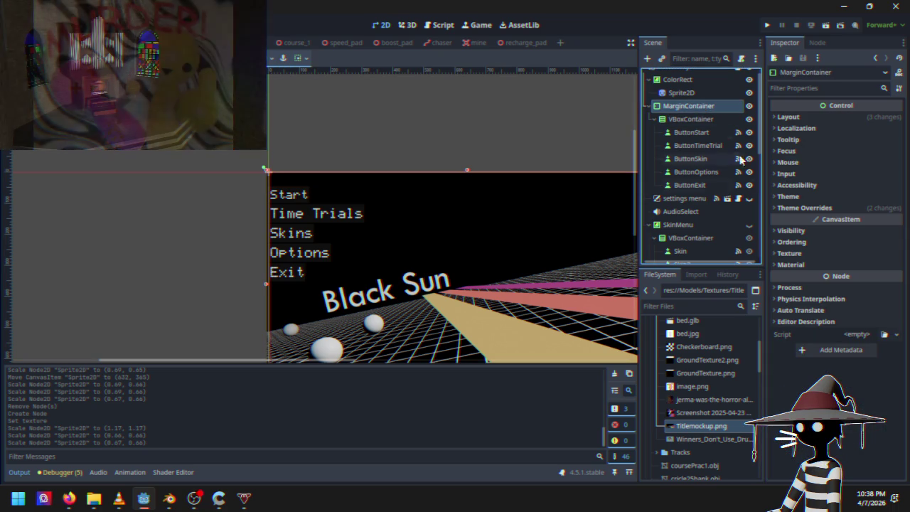
left_click(838, 118)
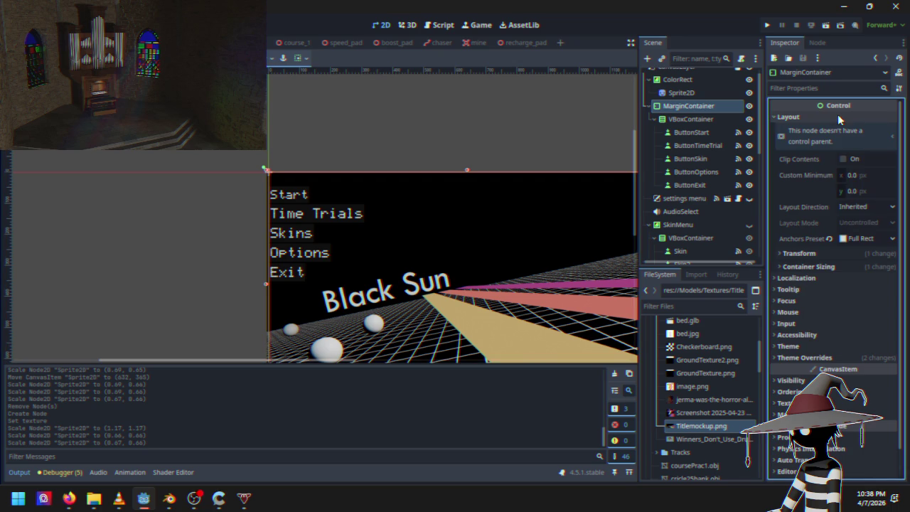
left_click(837, 253)
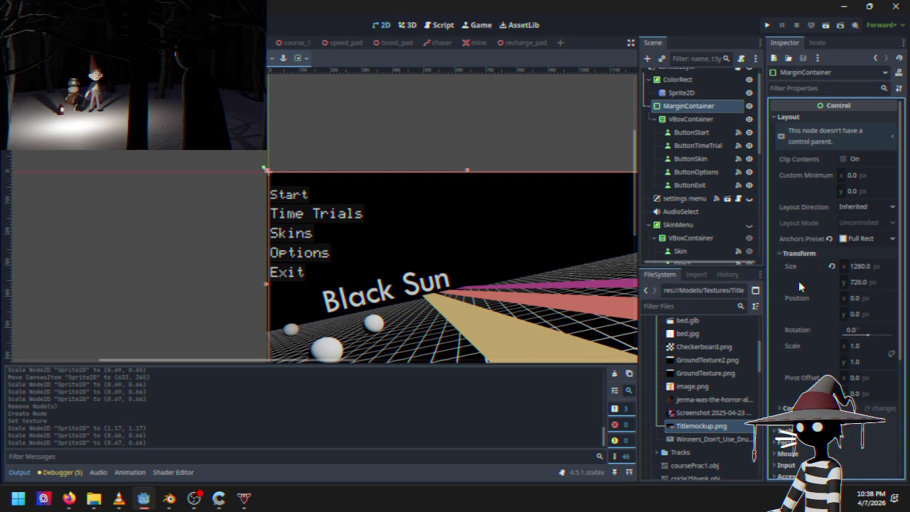
scroll(838, 298, "down", 3)
left_click(839, 313)
scroll(824, 341, "down", 5)
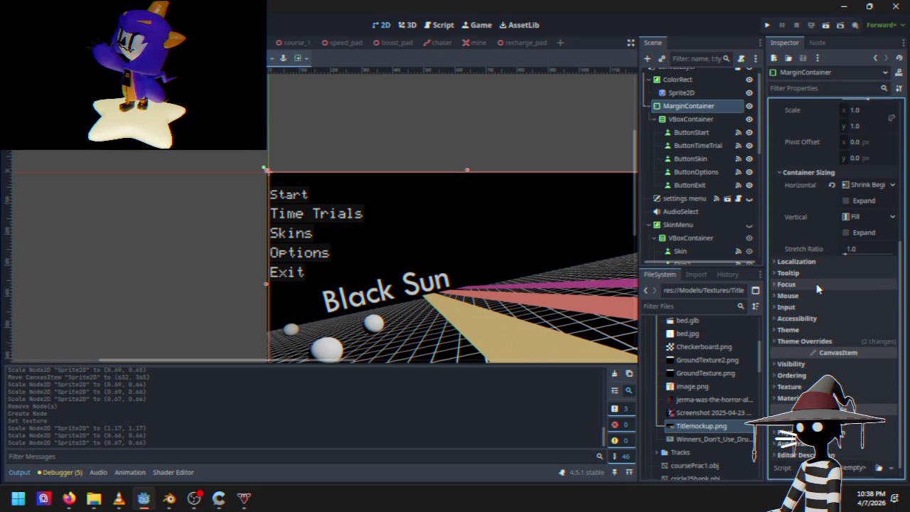
scroll(832, 320, "down", 1)
scroll(830, 318, "down", 1)
left_click(829, 320)
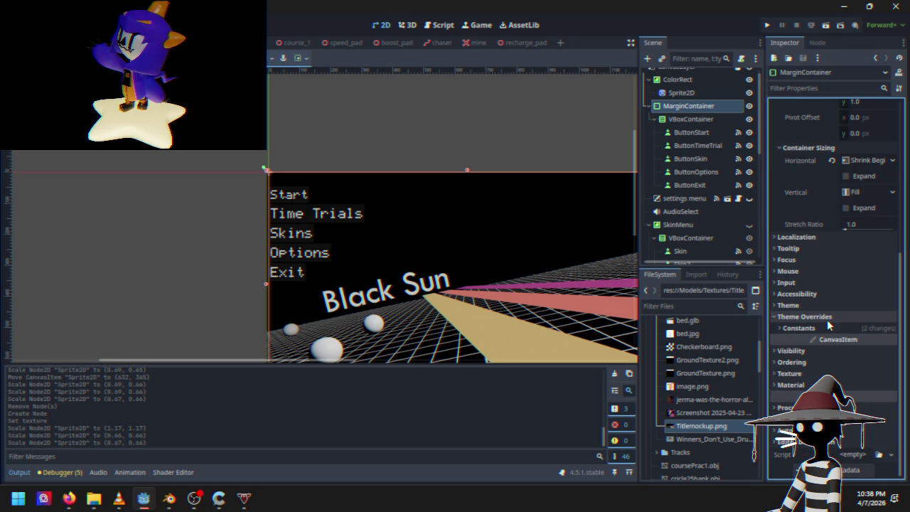
left_click(826, 329)
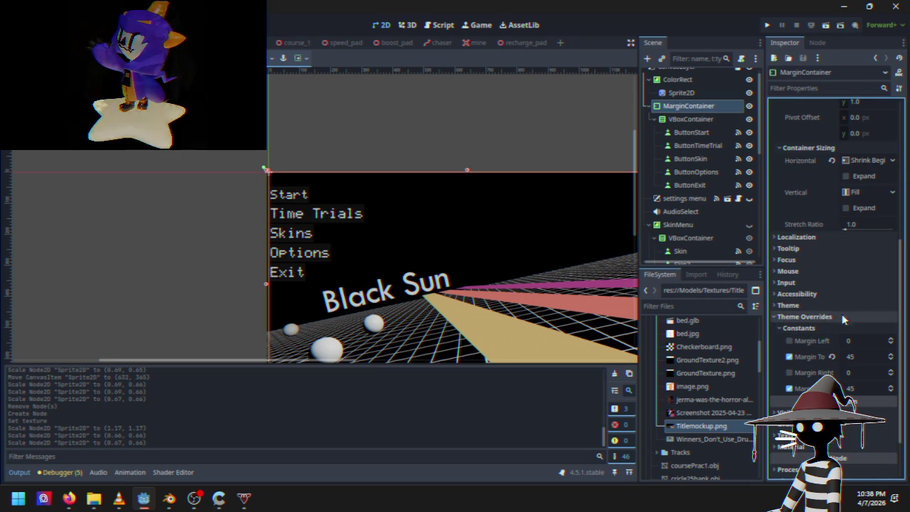
left_click(833, 359)
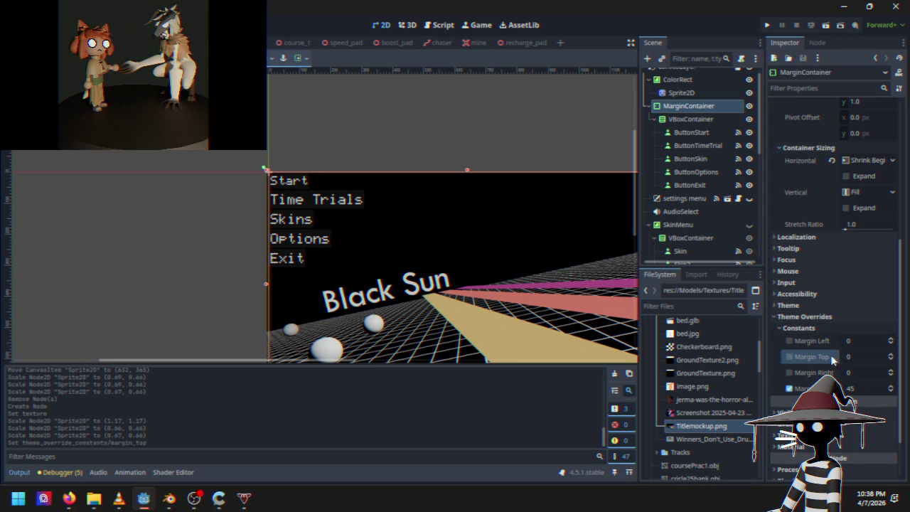
Step: Save the scene and run the game
left_click(180, 202)
scroll(234, 220, "down", 3)
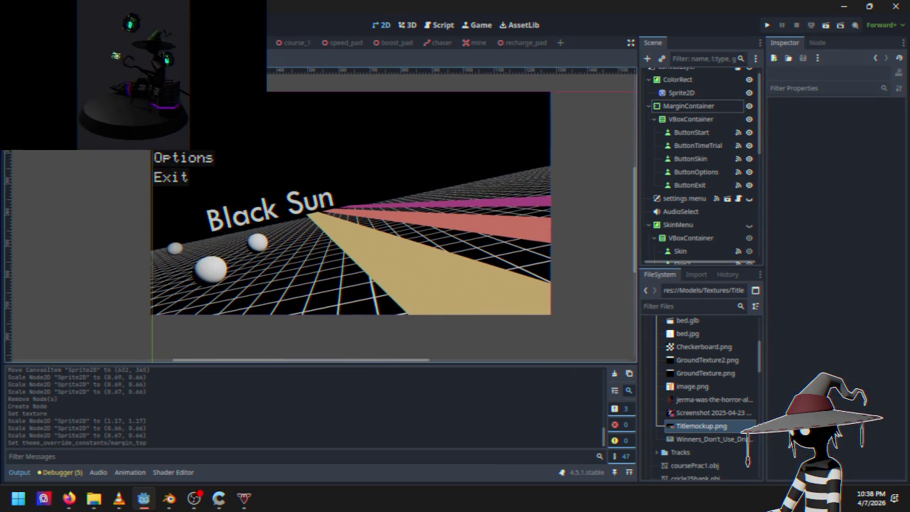
scroll(207, 246, "up", 3)
left_click(766, 25)
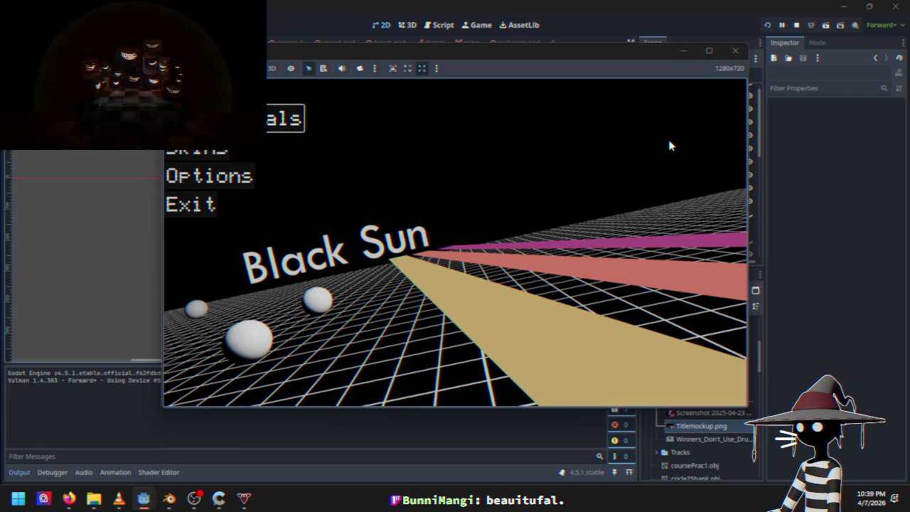
Step: Browse the Skins panel, ending on the Daggadol skin, then close it
key("Down")
key("Down")
key("Down")
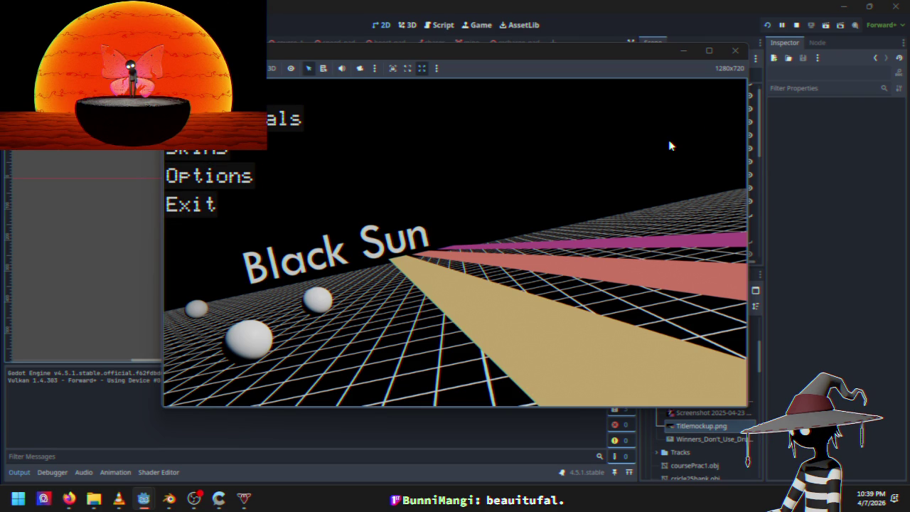
key("Down")
key("Down")
key("Return")
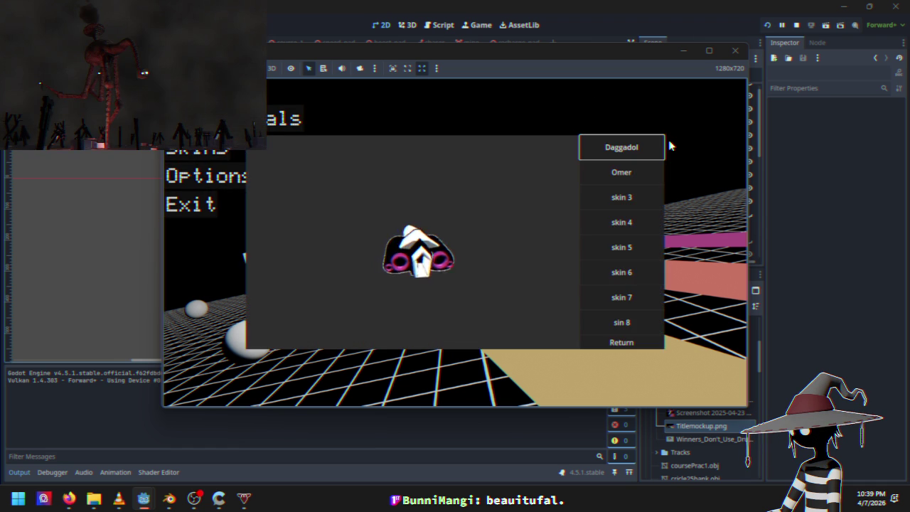
key("Down")
key("Down")
key("Down")
key("Up")
key("Up")
key("Up")
key("Down")
key("Up")
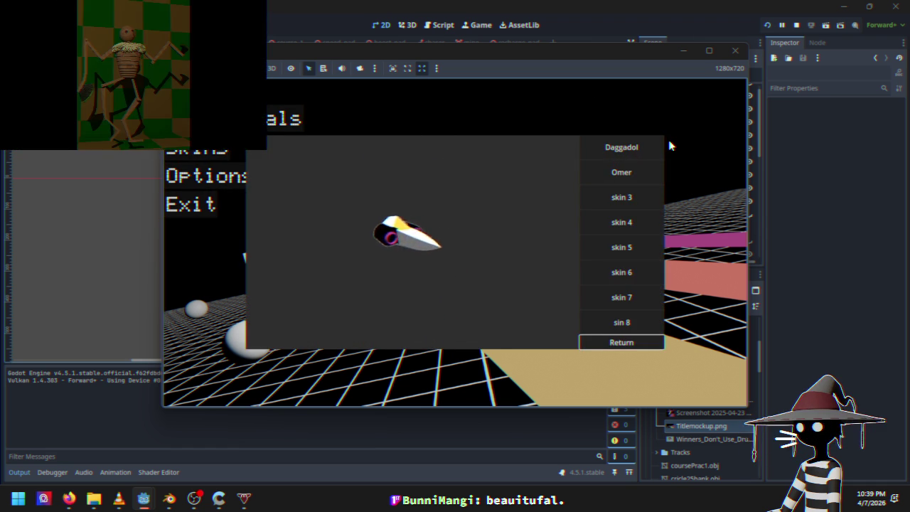
key("Escape")
Step: Choose Start on the title menu to begin the Course 1 race
key("Down")
key("Up")
key("Up")
key("Up")
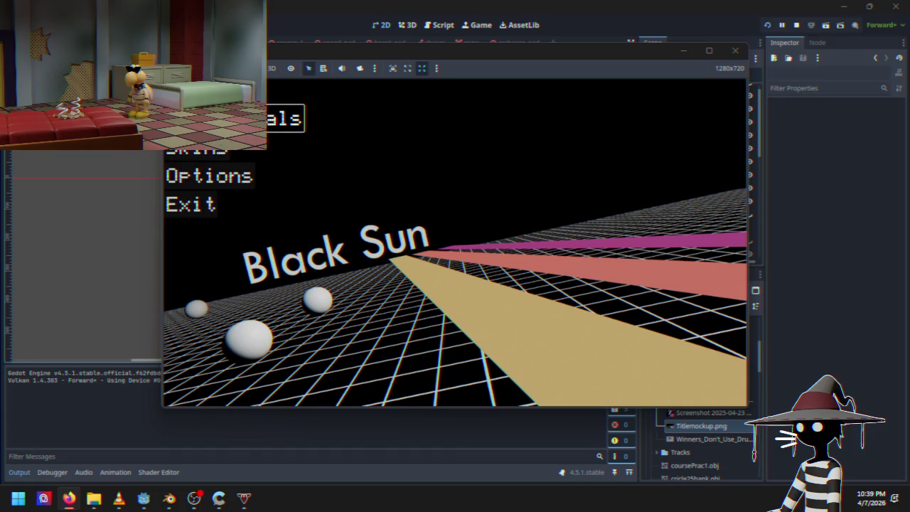
key("Return")
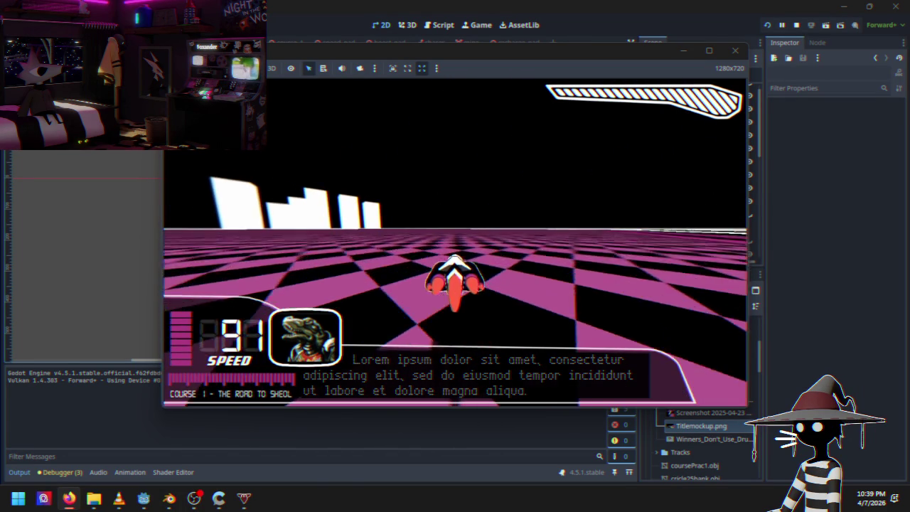
Step: Pause the game and pick Quit to Desktop to return to the editor
key("Escape")
key("Down")
key("Down")
key("Down")
key("Return")
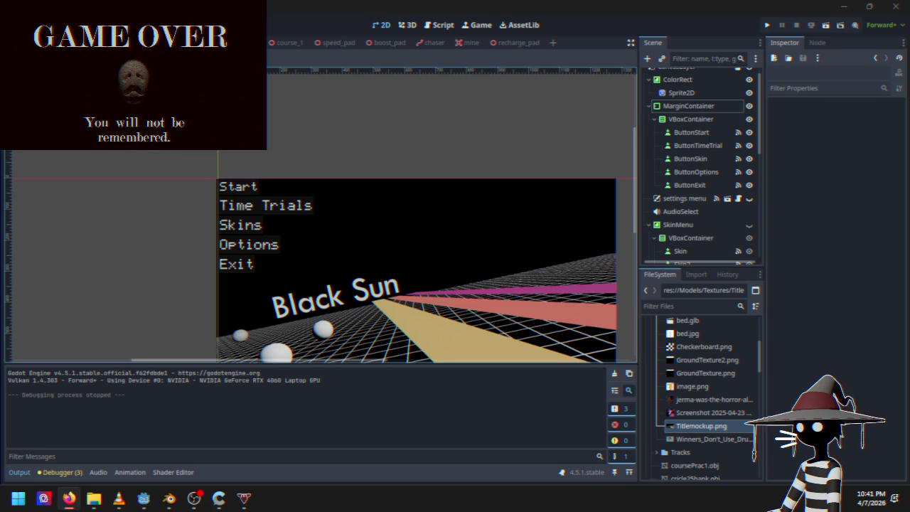
Step: Maximize Firefox and read the Screen Shake recipe's OpenSimplexNoise code, then return to Godot
key("alt+Tab")
mouse_move(455, 119)
left_mouse_down()
mouse_move(466, 74)
mouse_move(487, 135)
left_mouse_up()
double_click(487, 135)
scroll(487, 282, "down", 3)
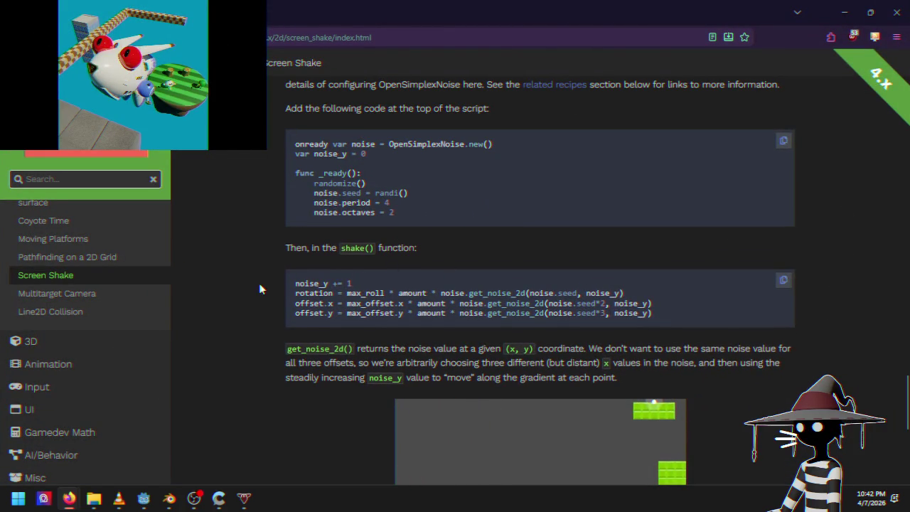
scroll(258, 285, "down", 1)
scroll(260, 290, "down", 1)
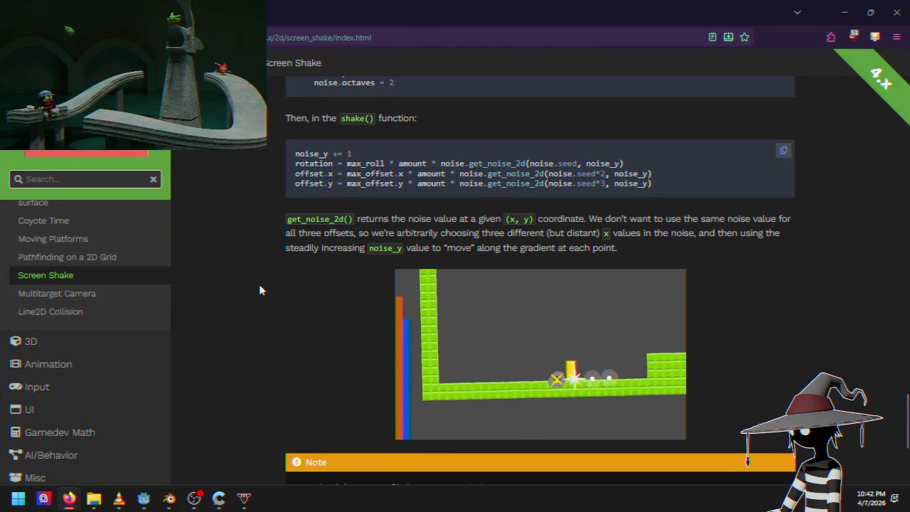
scroll(260, 290, "down", 1)
scroll(260, 290, "down", 2)
scroll(260, 290, "up", 3)
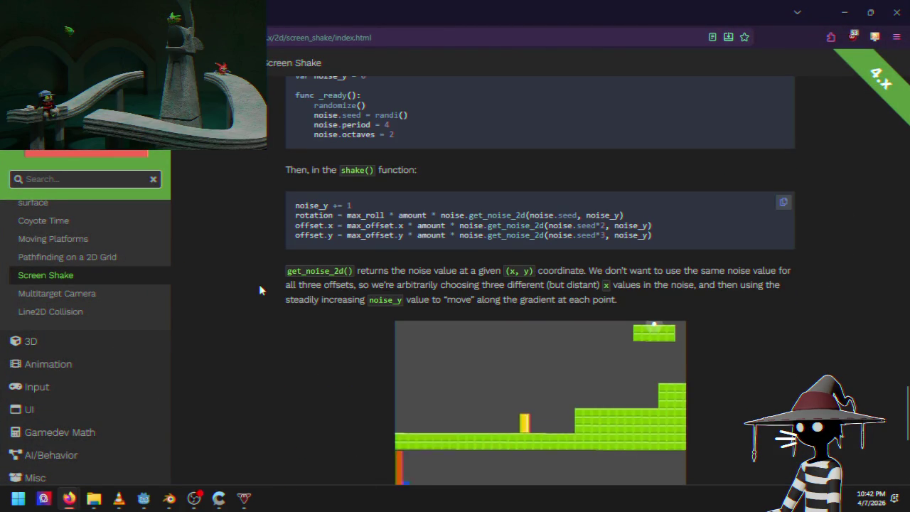
scroll(259, 290, "up", 2)
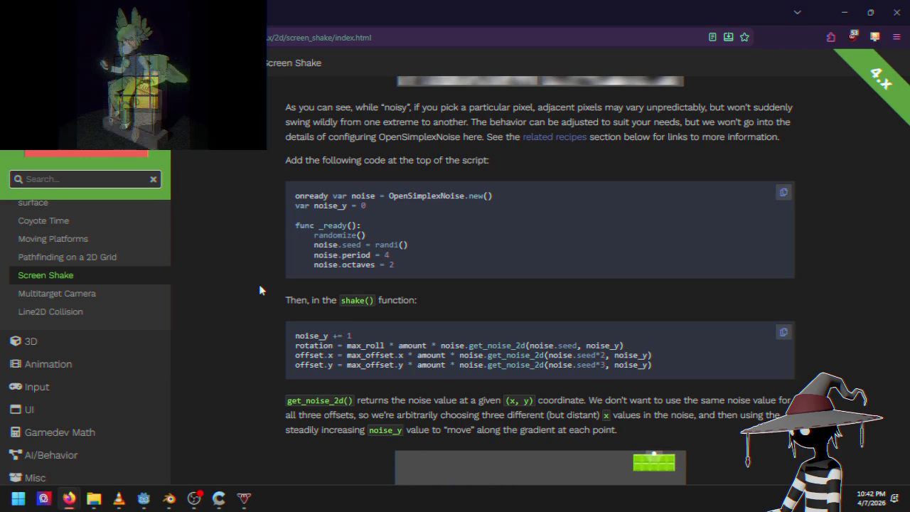
scroll(260, 290, "up", 1)
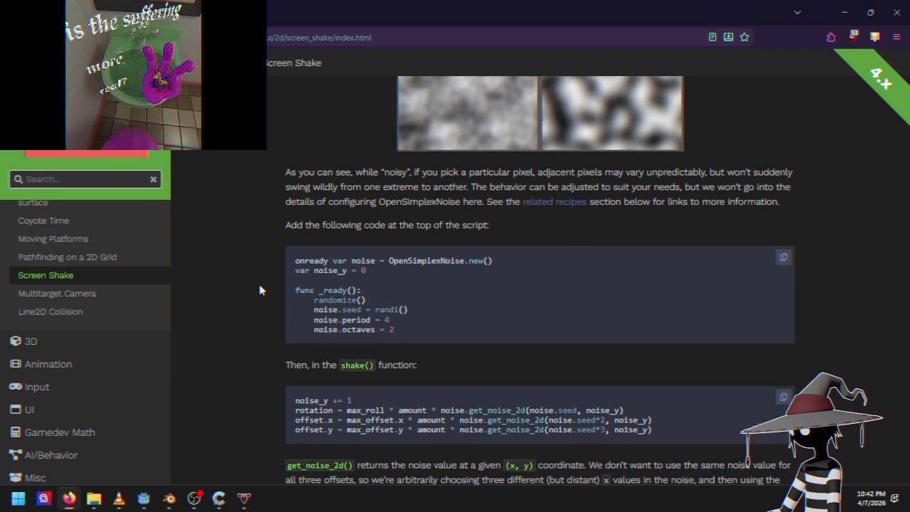
scroll(259, 290, "down", 1)
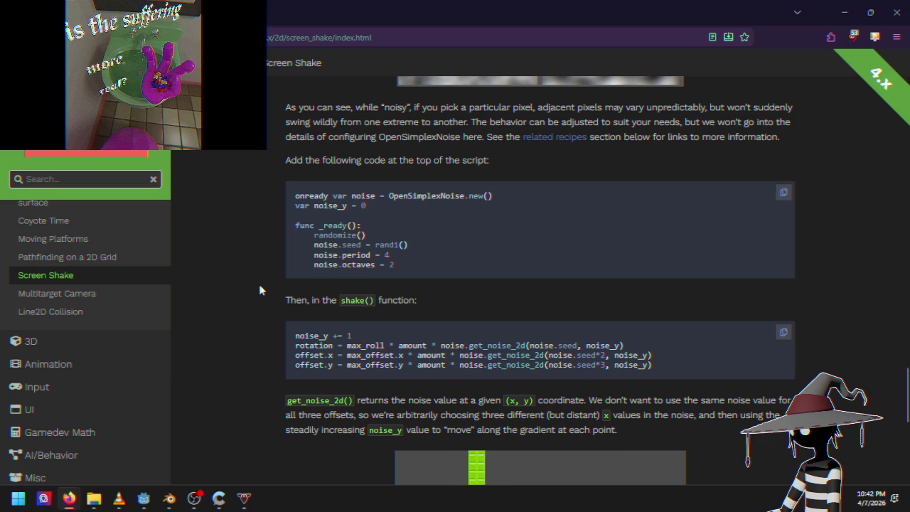
scroll(260, 290, "down", 1)
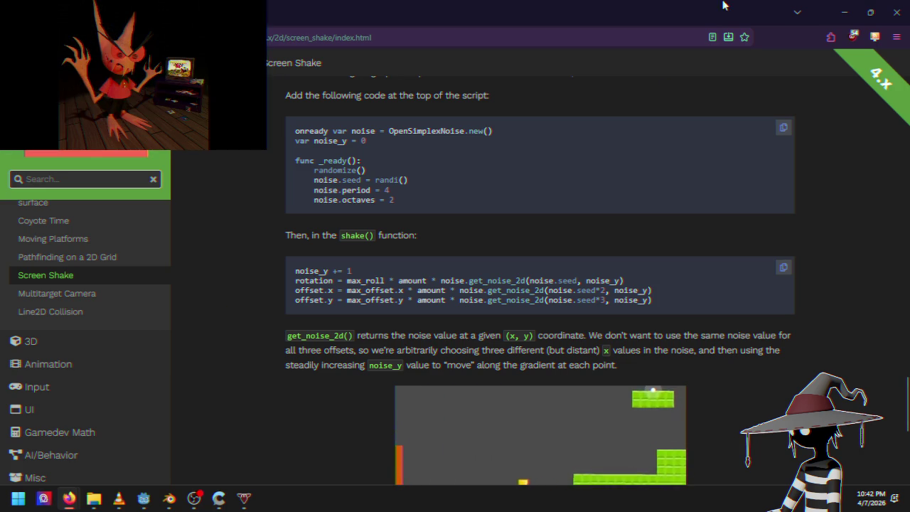
scroll(466, 171, "up", 5)
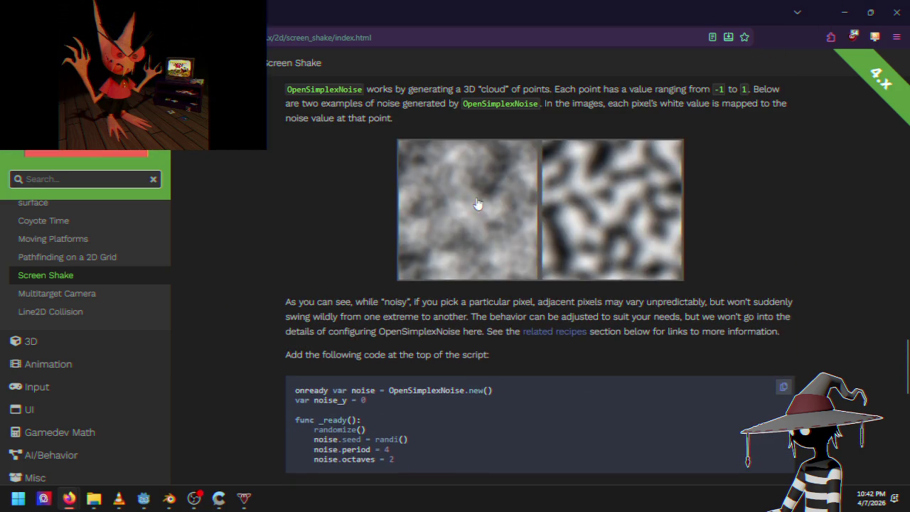
scroll(488, 187, "down", 4)
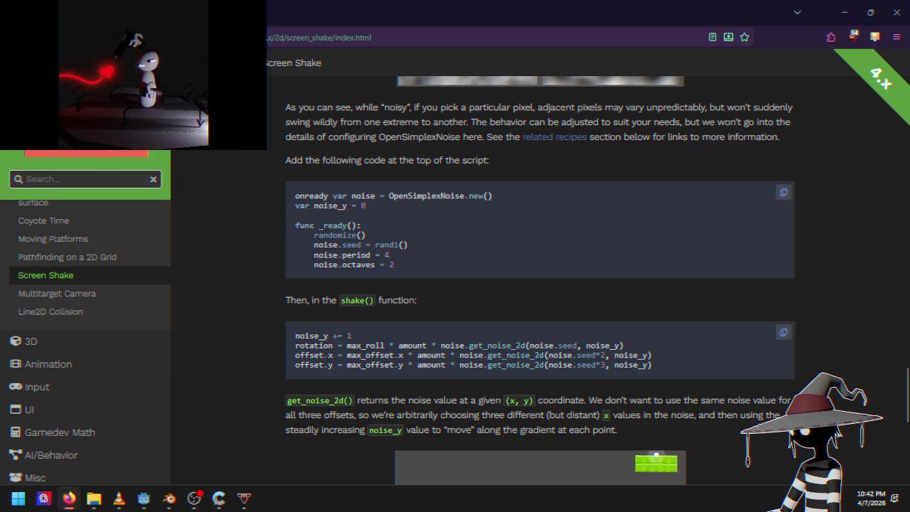
key("alt+Tab")
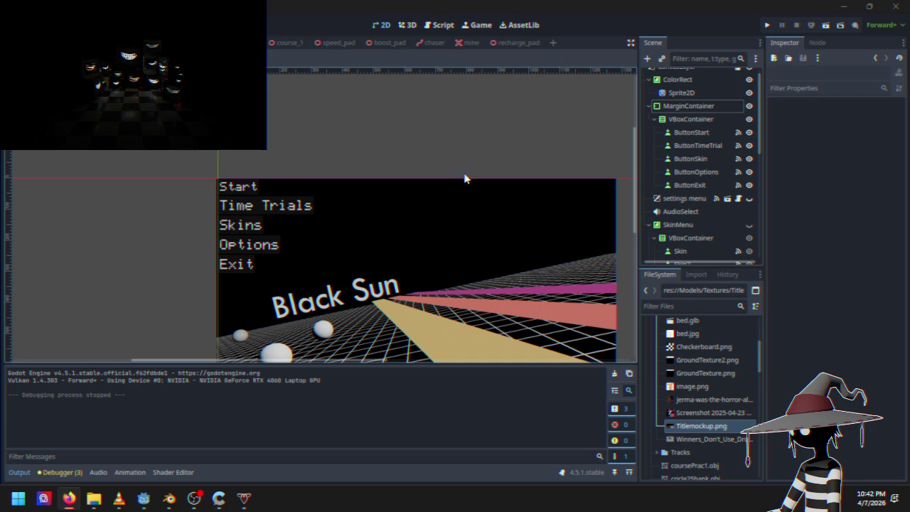
Step: Open Cruiser.gd in the Script editor and place the cursor at line 26
left_click(245, 43)
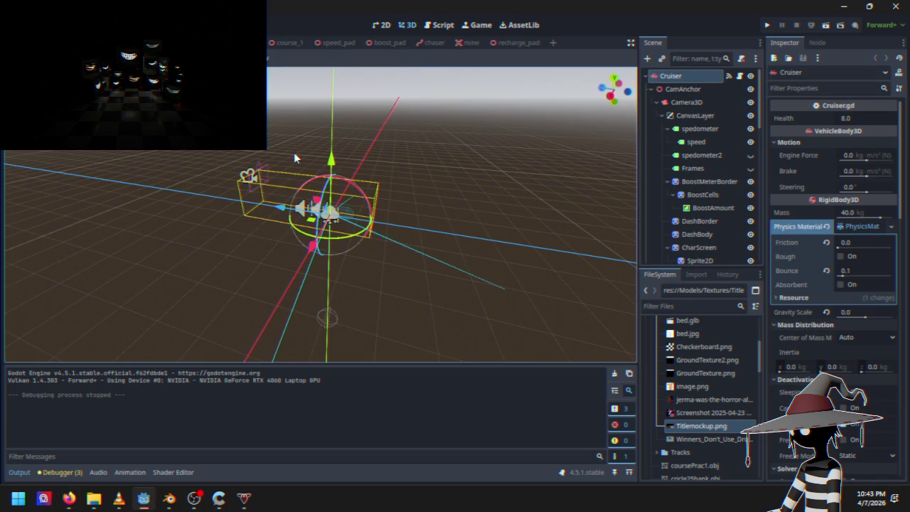
left_click(439, 25)
scroll(429, 99, "up", 20)
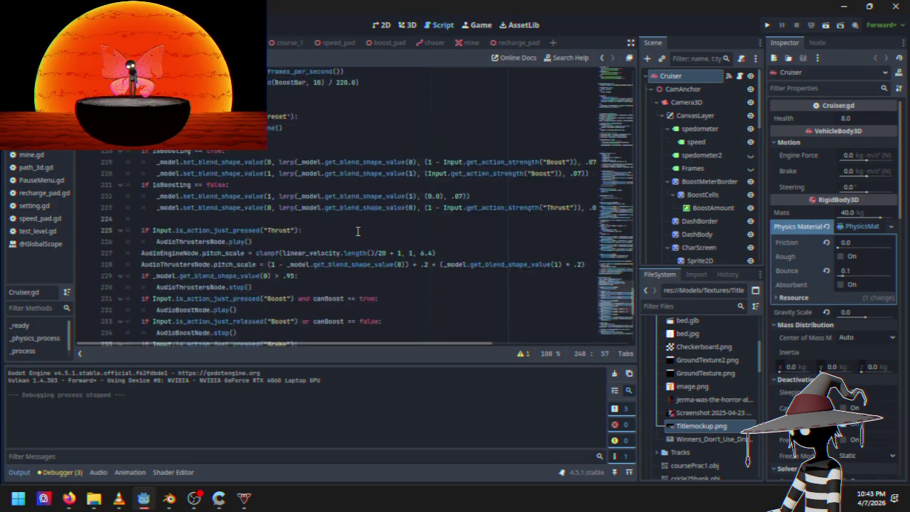
mouse_move(610, 207)
left_mouse_down()
mouse_move(620, 69)
mouse_move(623, 108)
mouse_move(625, 98)
left_mouse_up()
left_click(315, 155)
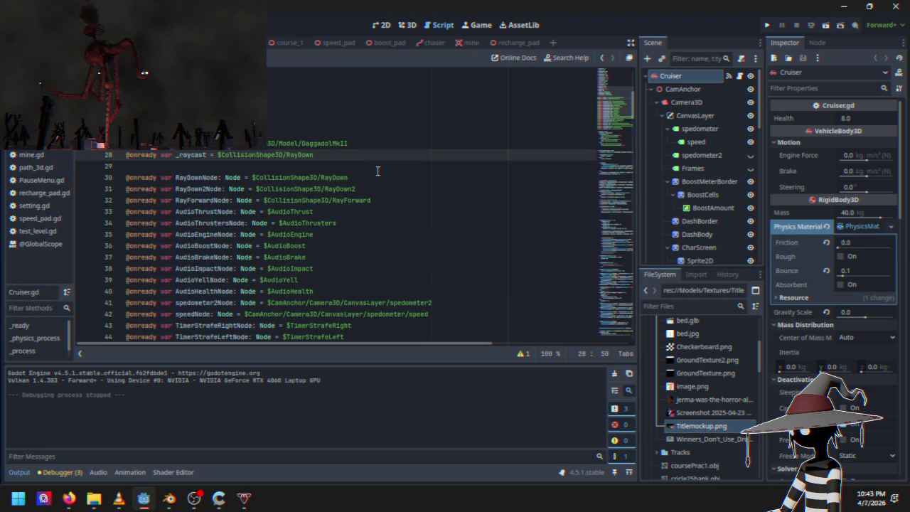
left_click(315, 128)
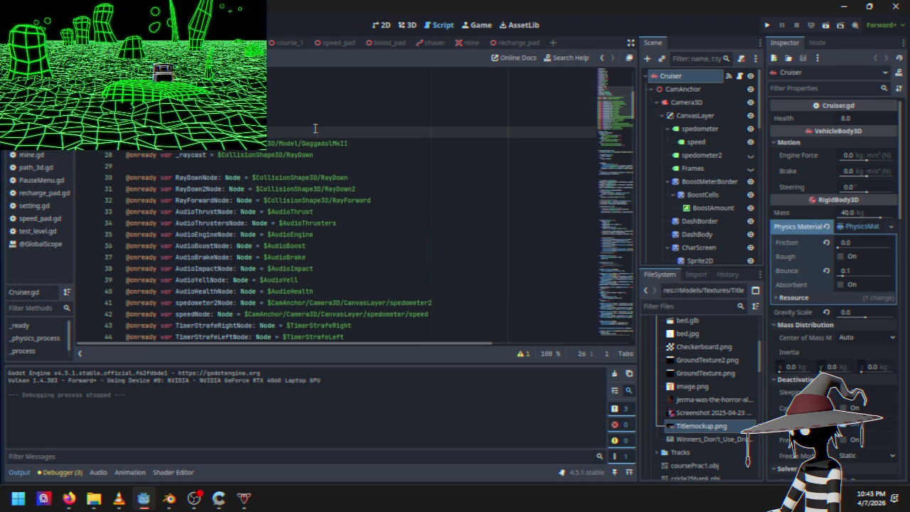
Step: Insert a new line and begin typing a noise variable using OpenSimplex
key("Return")
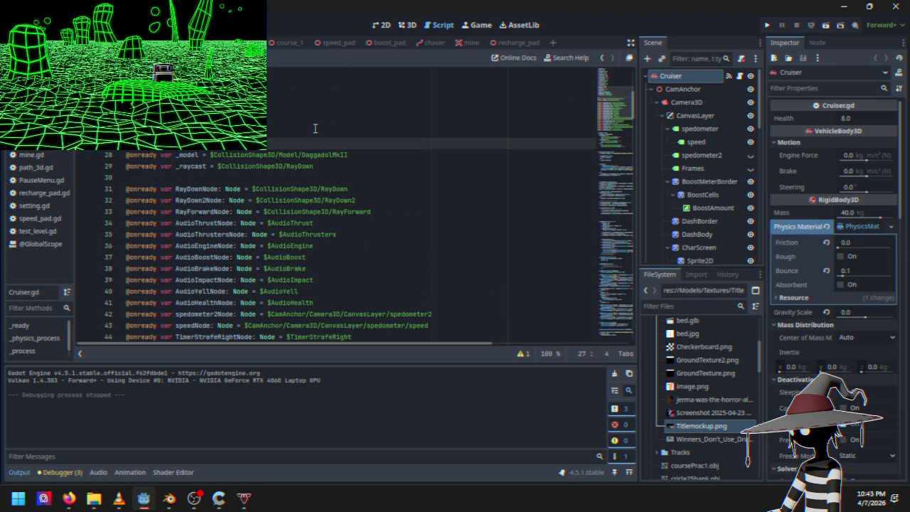
type("y")
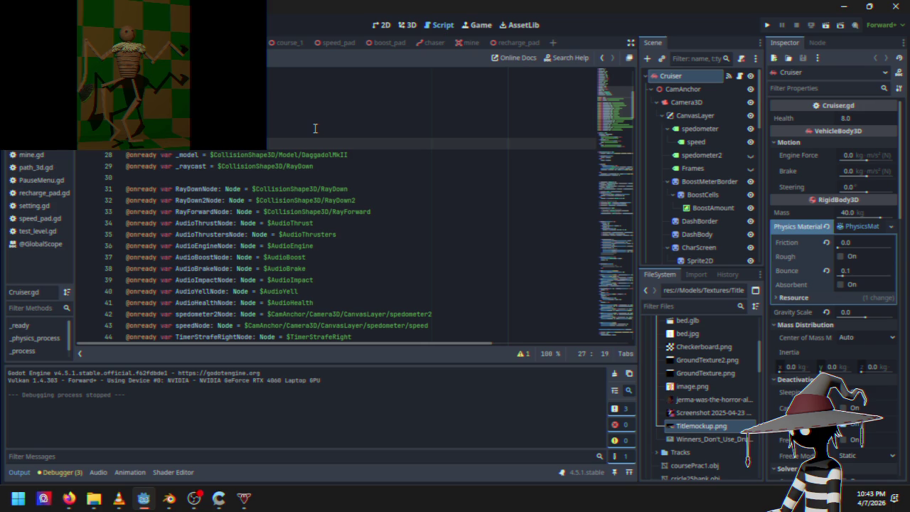
type("e")
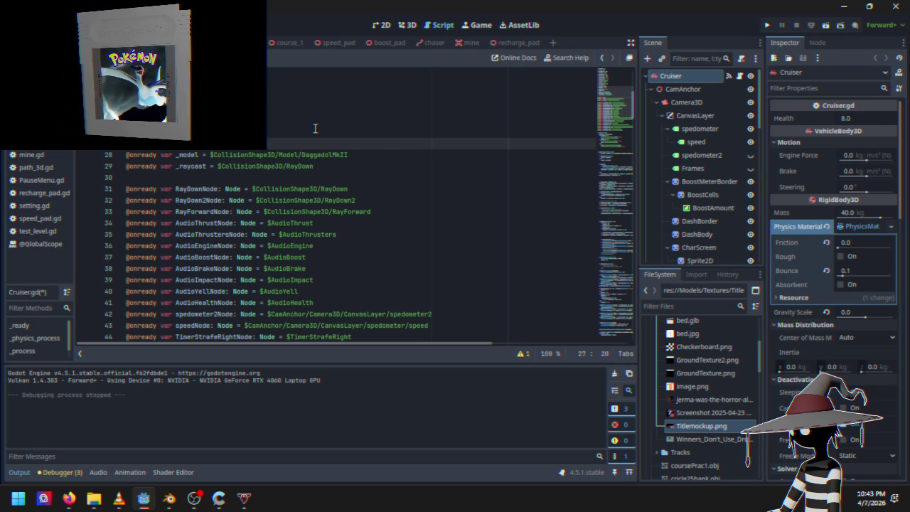
type("r.")
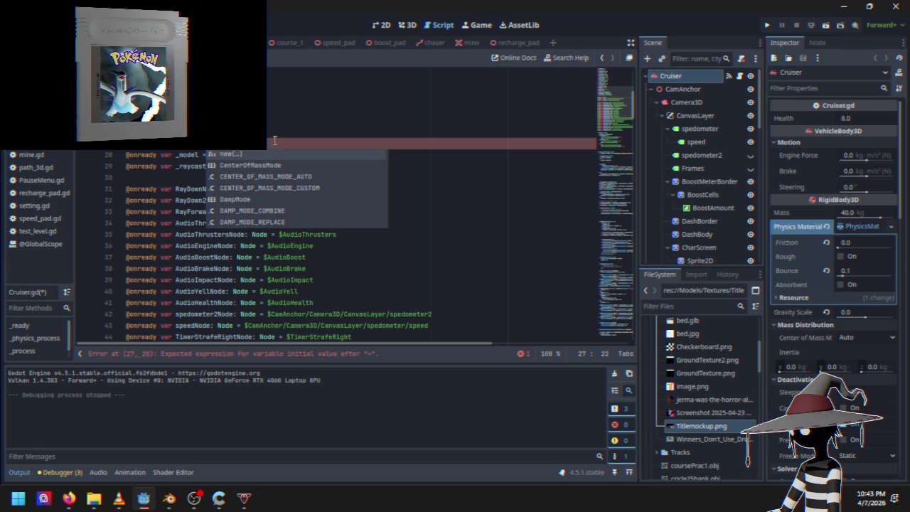
type("Open")
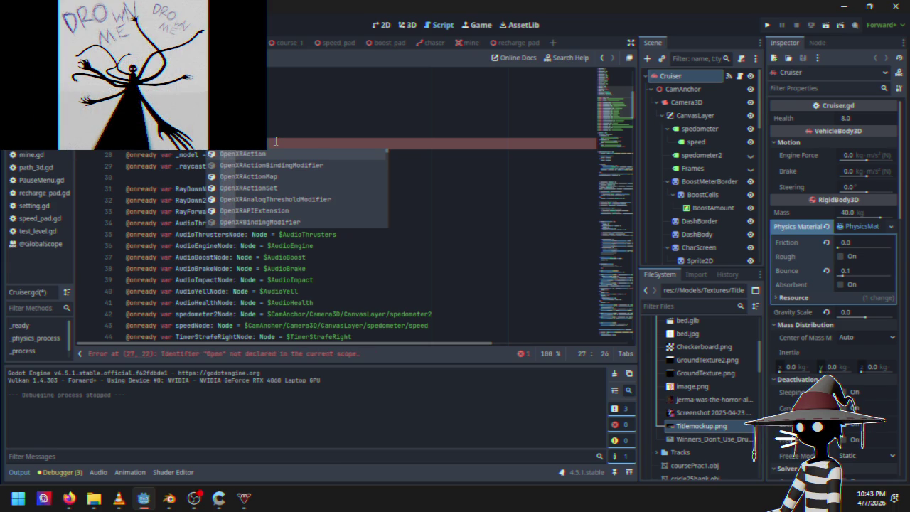
type("So")
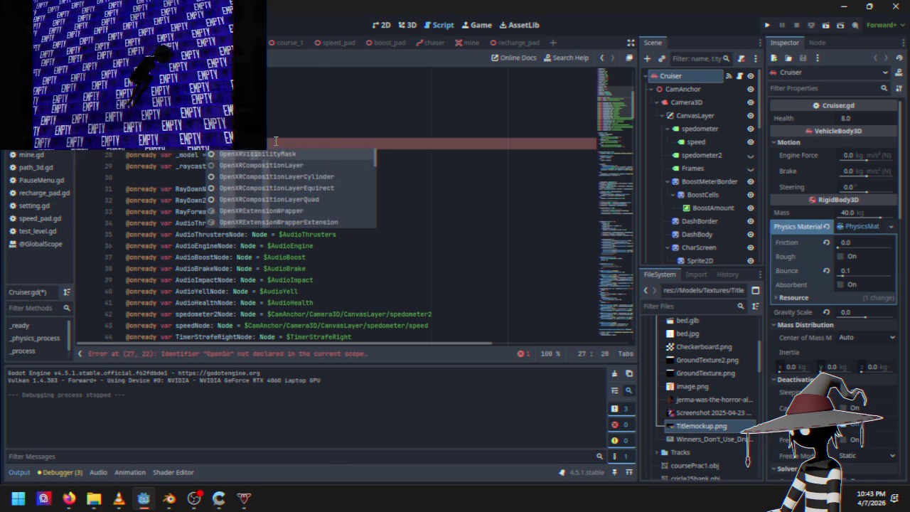
key("BackSpace")
type("implex")
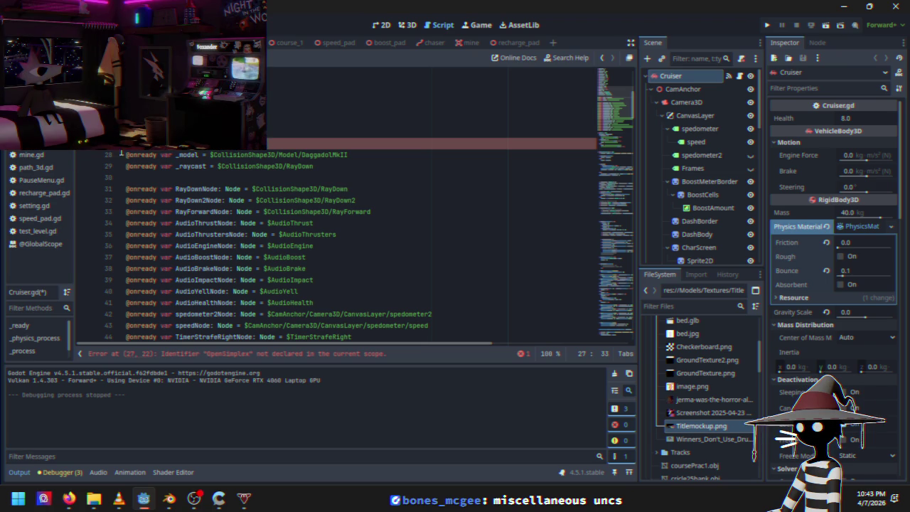
Step: Replace the undeclared OpenSimplex class on line 27 with FastNoiseLite via autocomplete
left_click(69, 497)
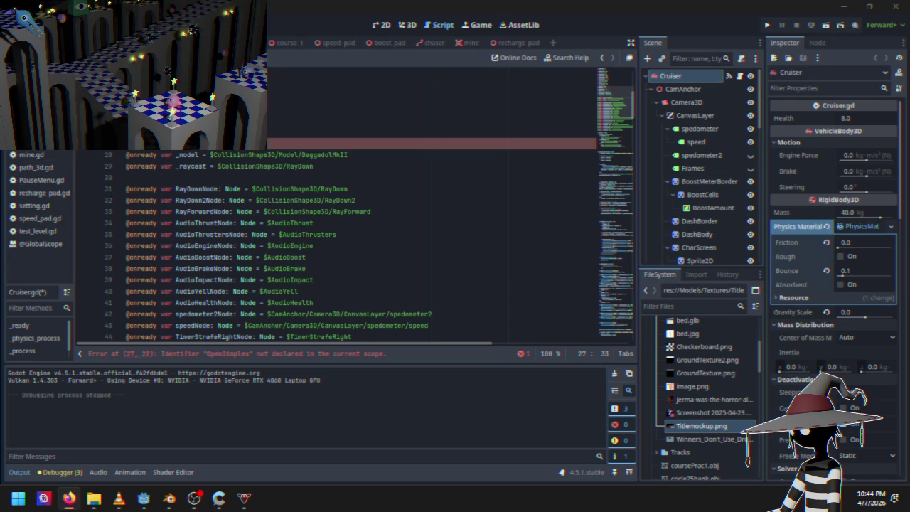
left_click(334, 143)
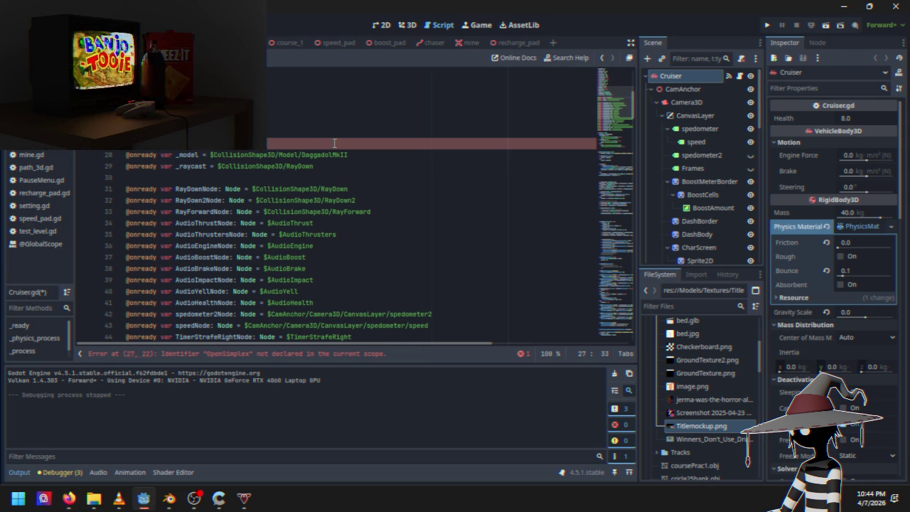
key("BackSpace")
key("BackSpace")
key("BackSpace")
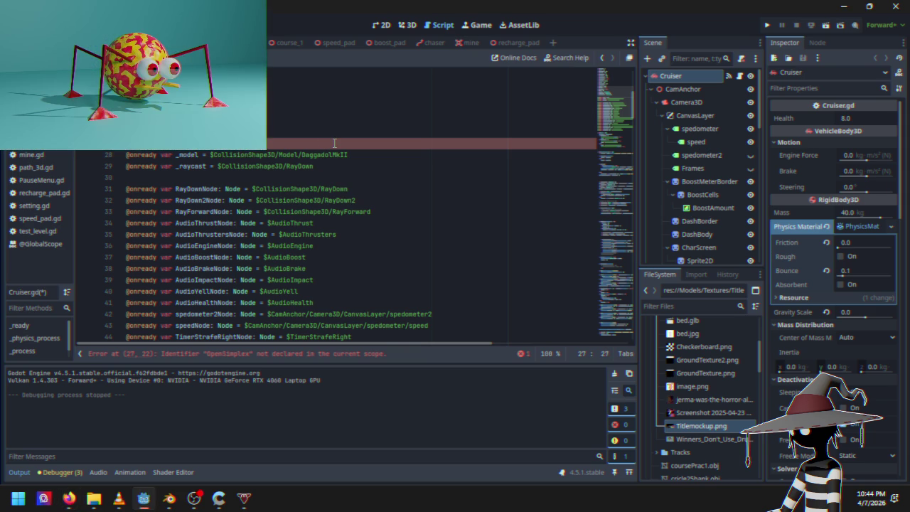
type("Fast")
key("Return")
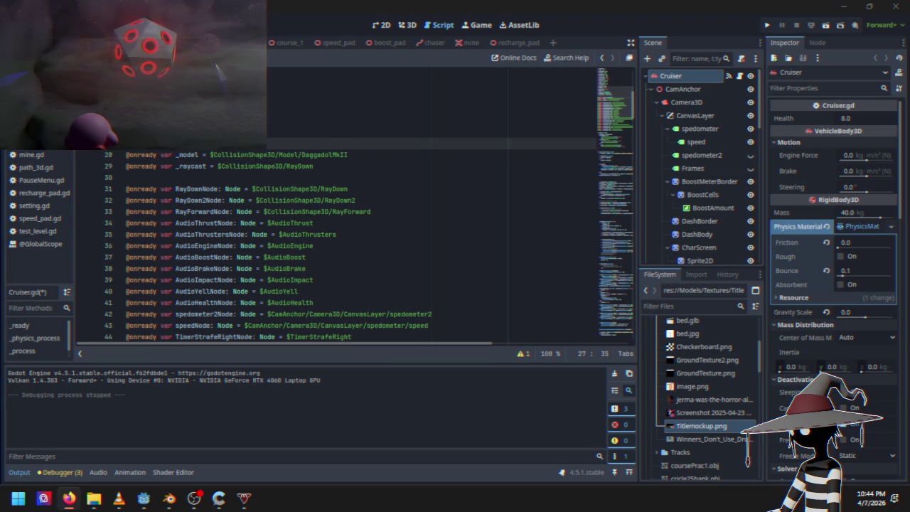
Step: Finish line 27 with .new() and add a blank line below it
left_click(303, 137)
left_click(304, 143)
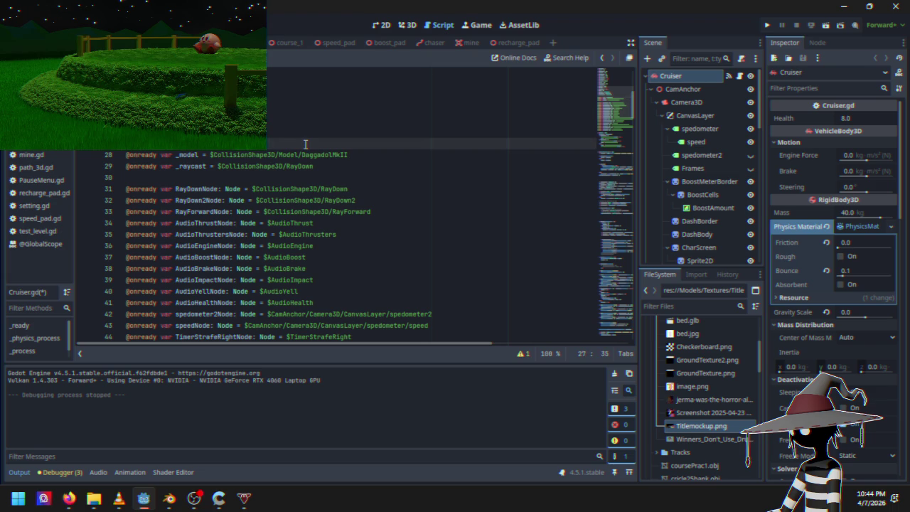
type("ow()")
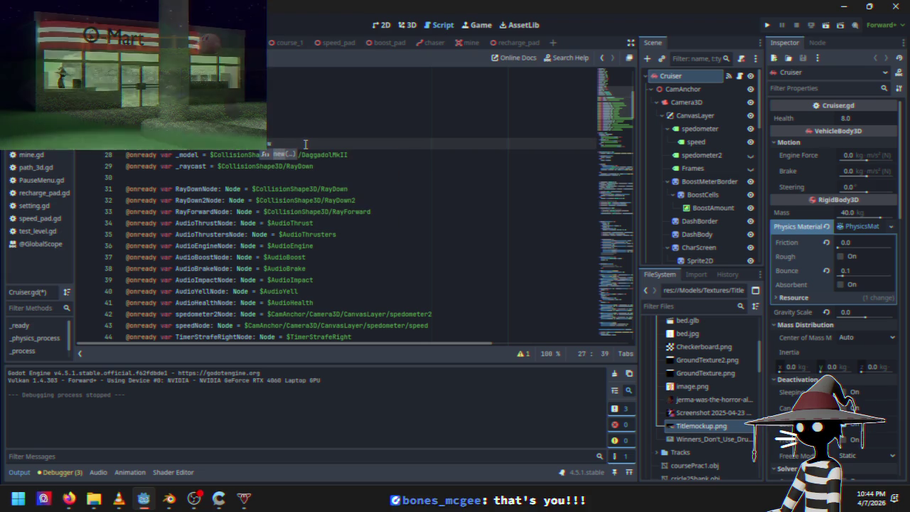
key("Right")
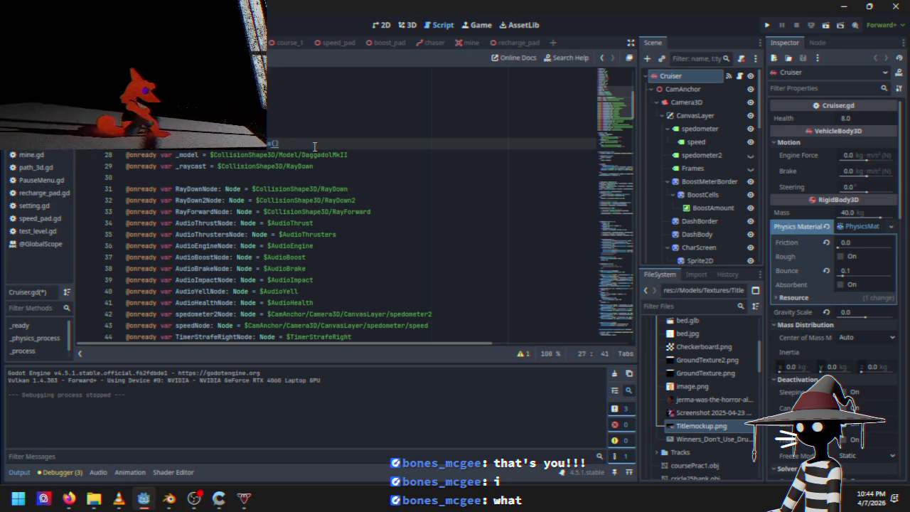
key("Return")
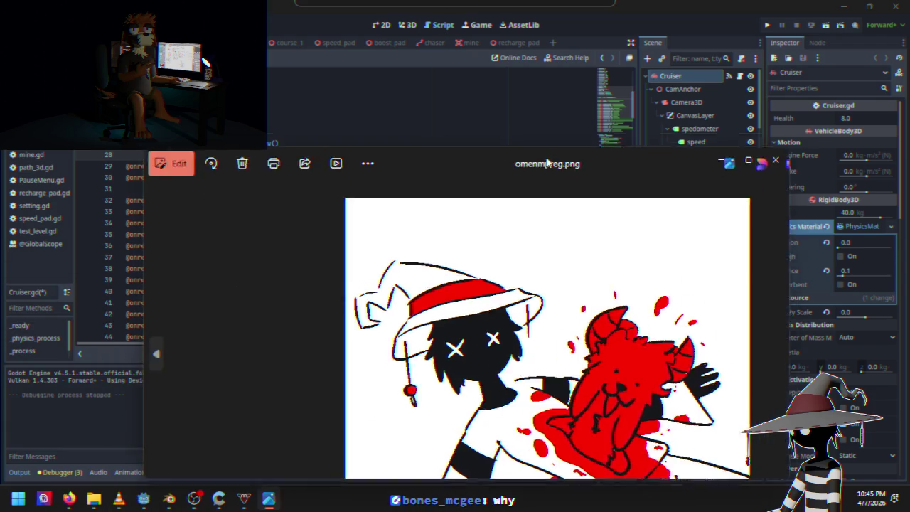
mouse_move(547, 163)
left_mouse_down()
mouse_move(562, 54)
mouse_move(621, 50)
left_mouse_up()
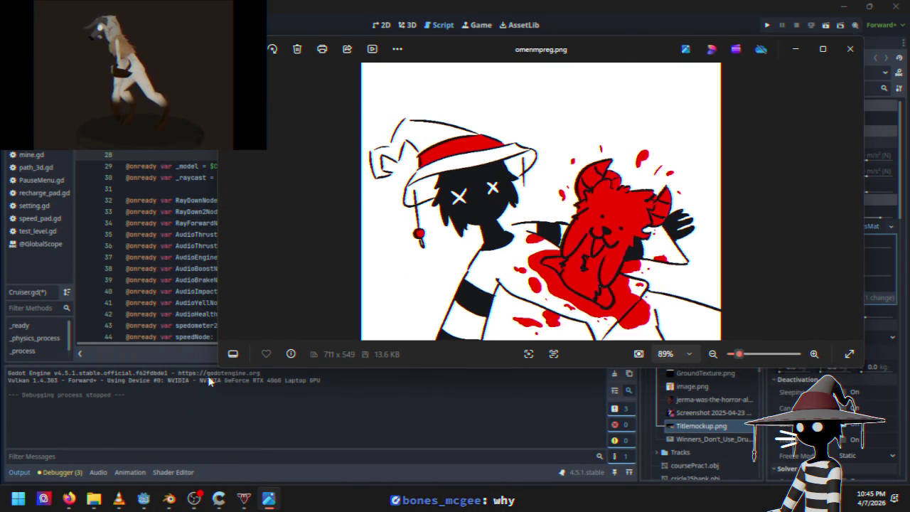
Step: Enlarge the viewer, close omenmpreg.png, and reposition the boney_forbiddentome.png window
mouse_move(218, 372)
left_mouse_down()
mouse_move(209, 404)
mouse_move(216, 446)
left_mouse_up()
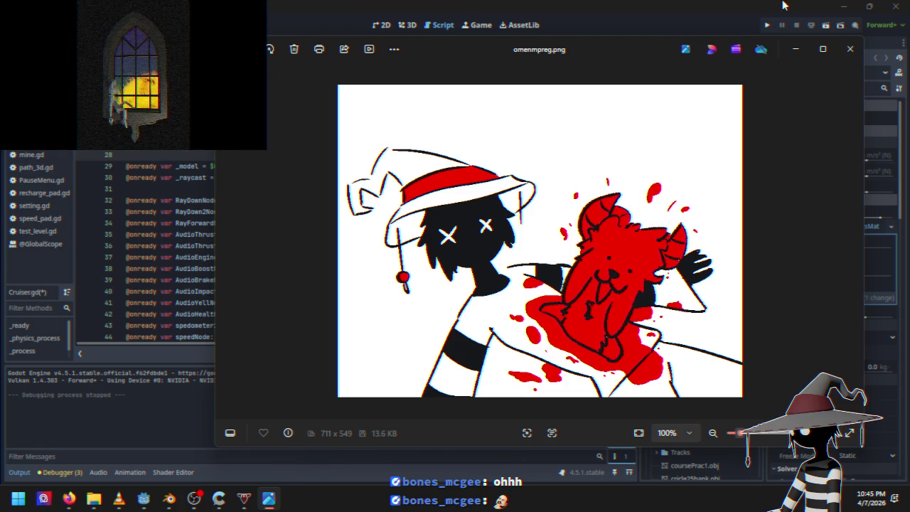
left_click(849, 49)
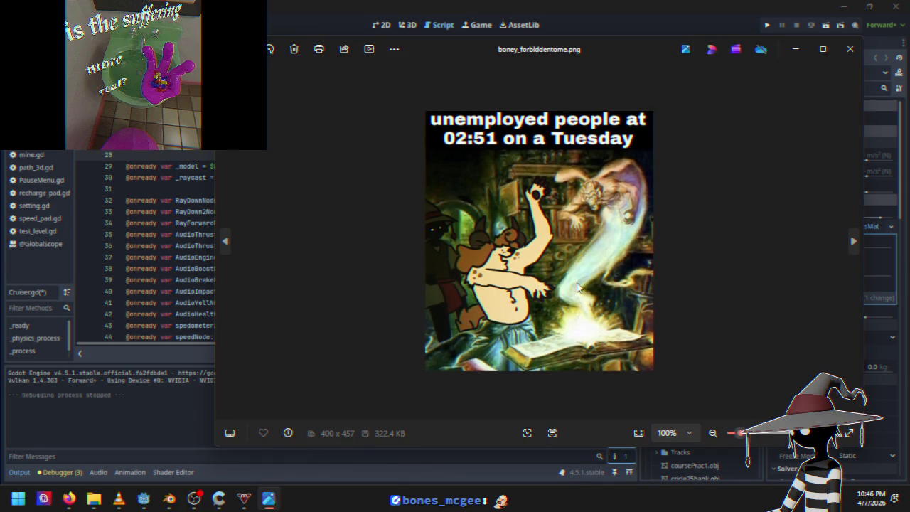
mouse_move(641, 47)
left_mouse_down()
mouse_move(680, 61)
mouse_move(648, 74)
mouse_move(671, 56)
mouse_move(620, 53)
left_mouse_up()
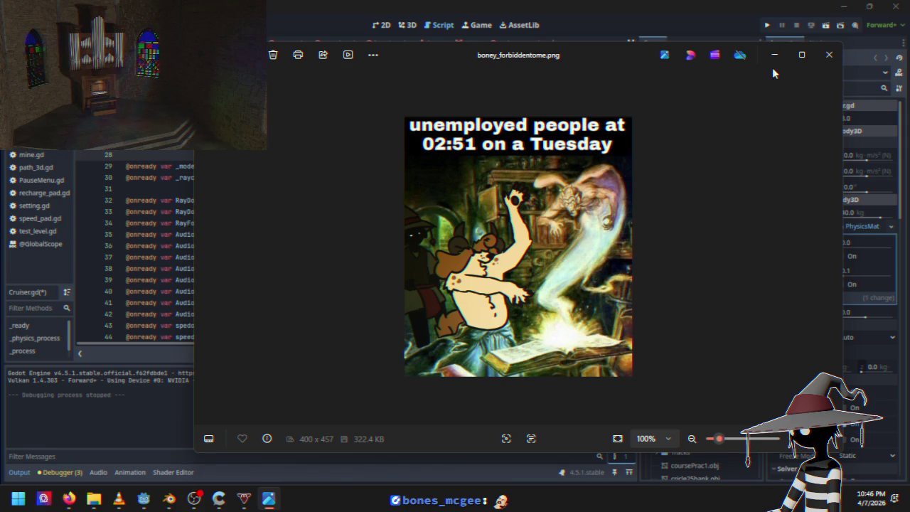
Step: Close boney_forbiddentome.png, open shoulderless.png, reposition its window, then close it
left_click(828, 55)
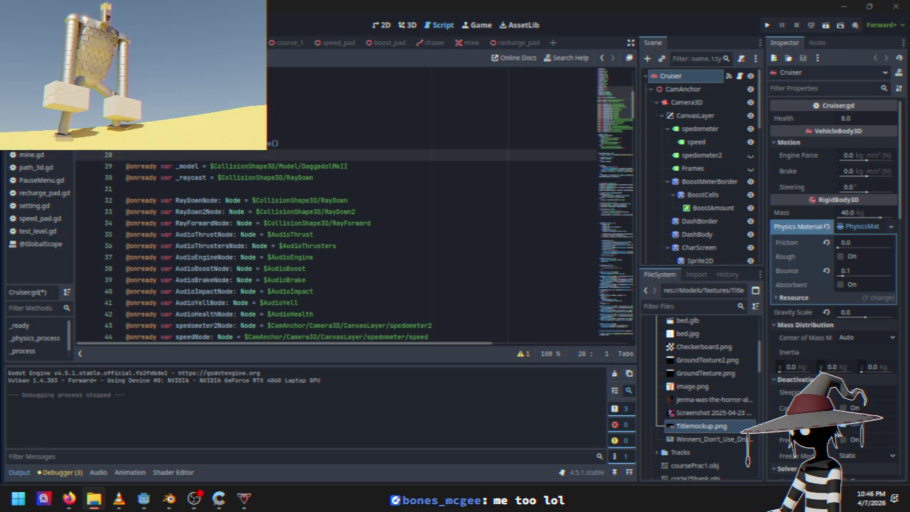
key("Return")
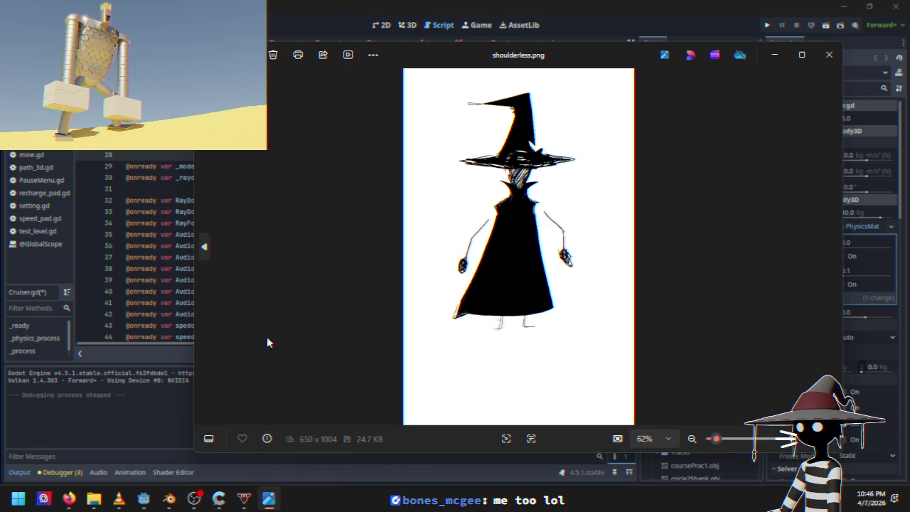
mouse_move(576, 55)
left_mouse_down()
mouse_move(639, 73)
mouse_move(617, 69)
left_mouse_up()
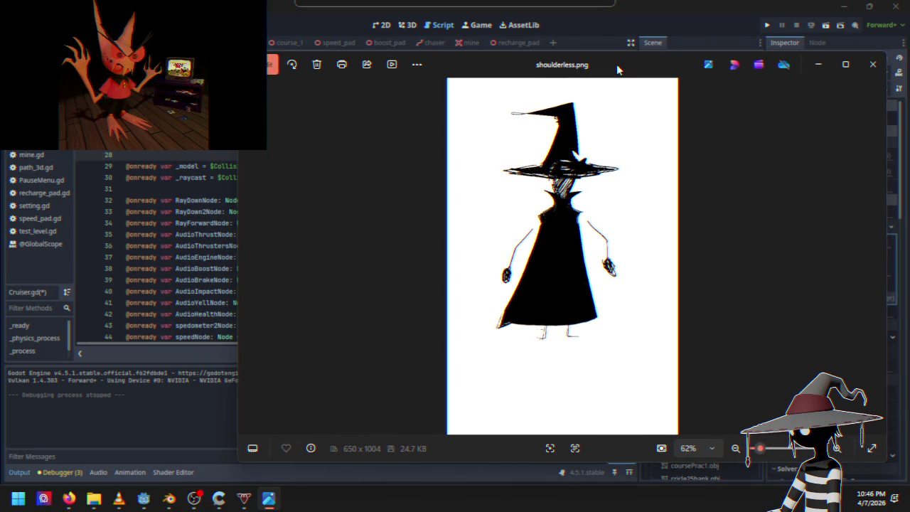
mouse_move(617, 69)
left_mouse_down()
mouse_move(594, 69)
mouse_move(601, 71)
left_mouse_up()
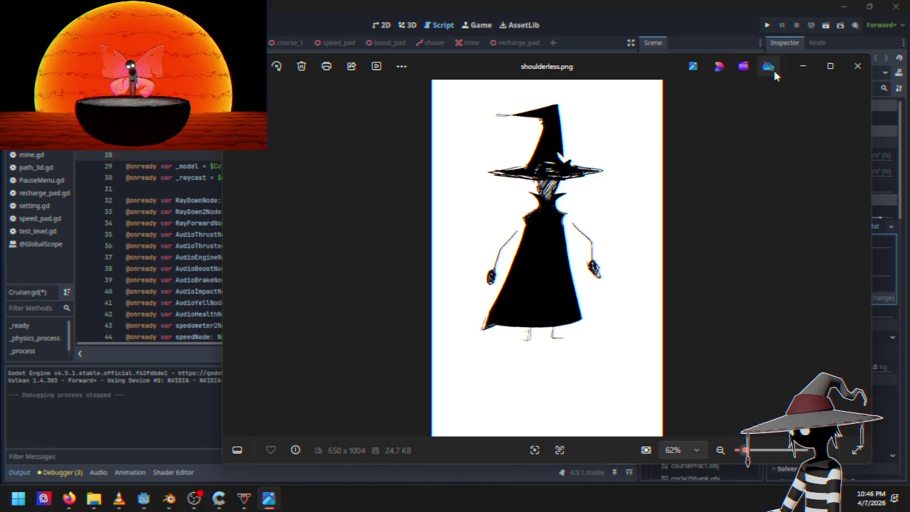
left_click(857, 65)
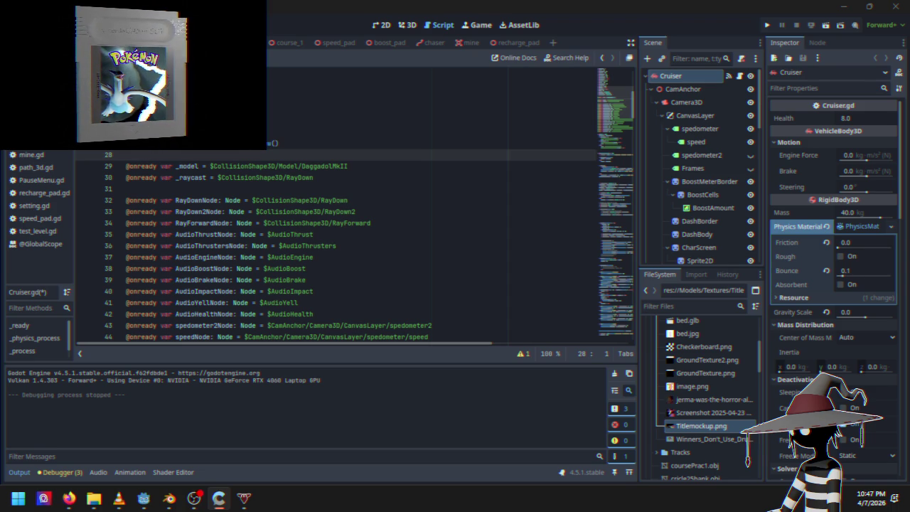
Step: Remove the empty line 28 and add noise.seed = randi() after the model setup
left_click(158, 155)
key("BackSpace")
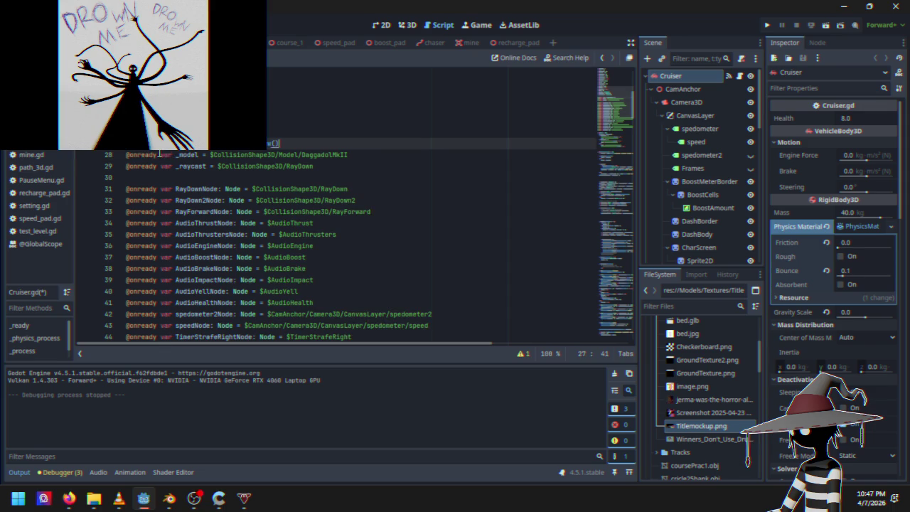
scroll(344, 178, "down", 10)
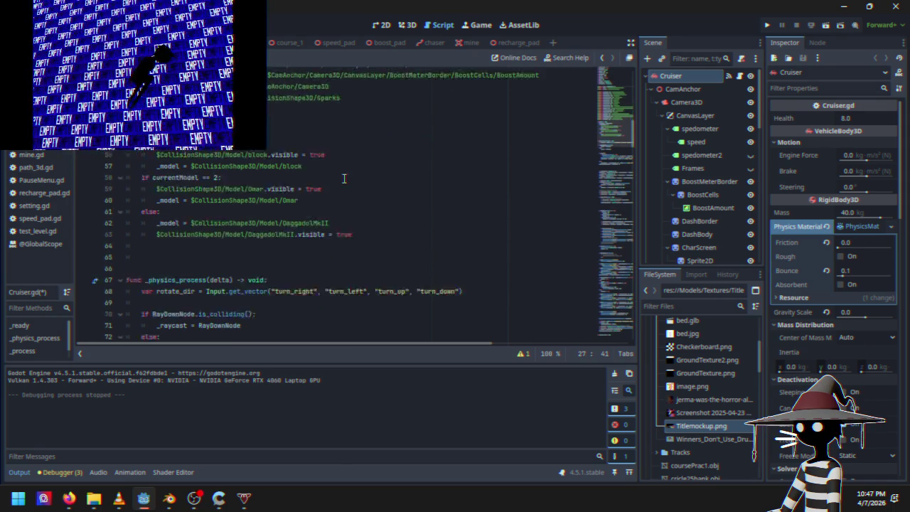
left_click(291, 224)
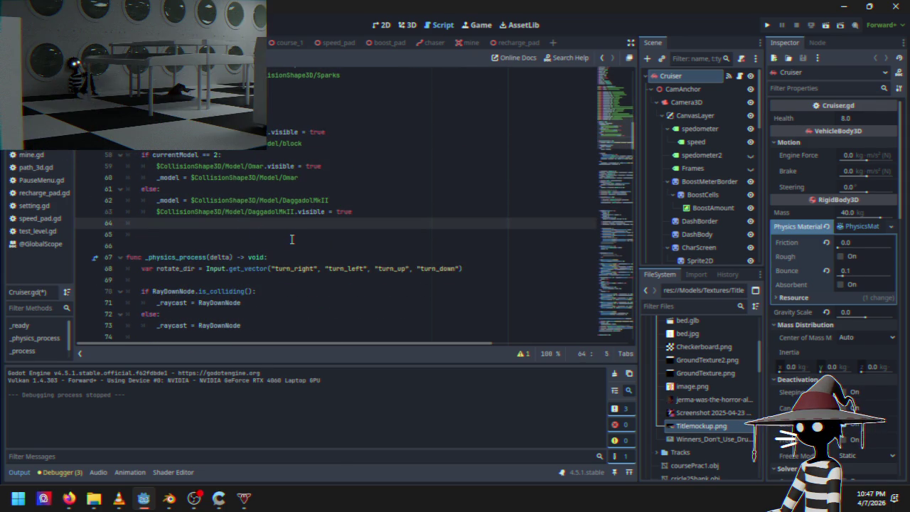
key("Return")
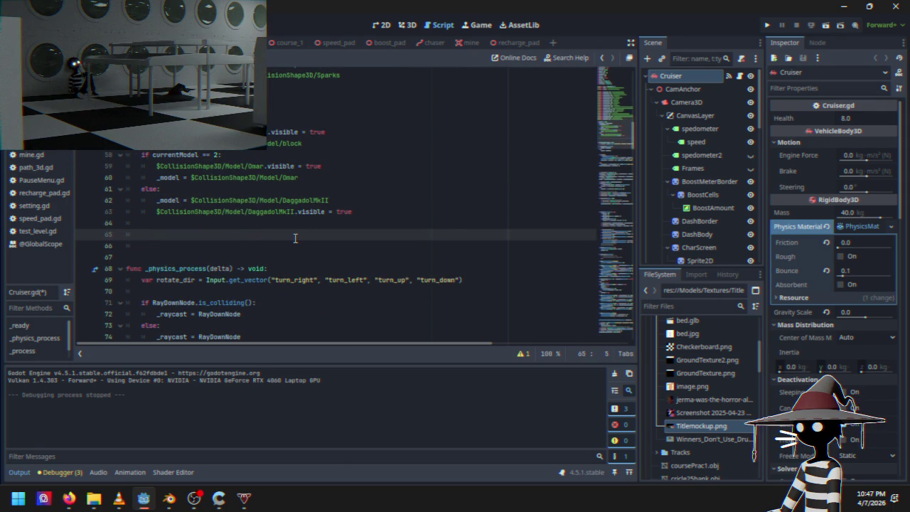
type("no")
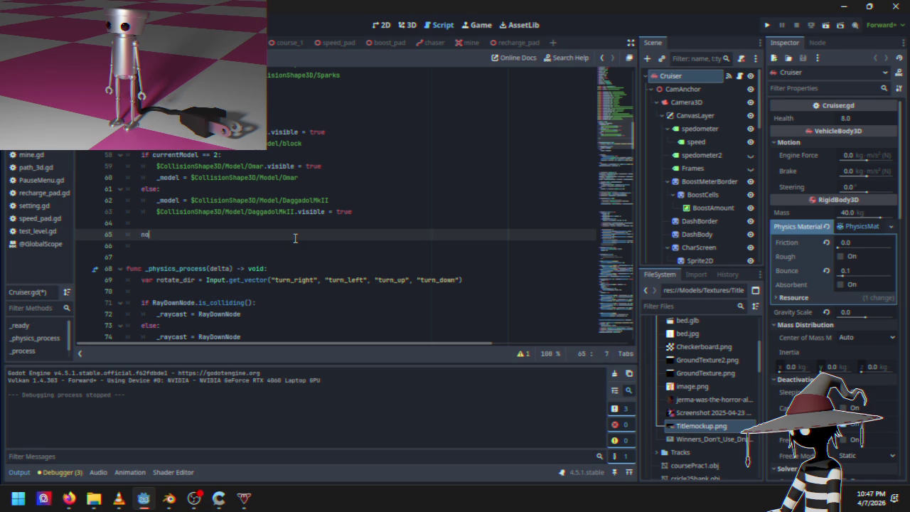
type("ise.see")
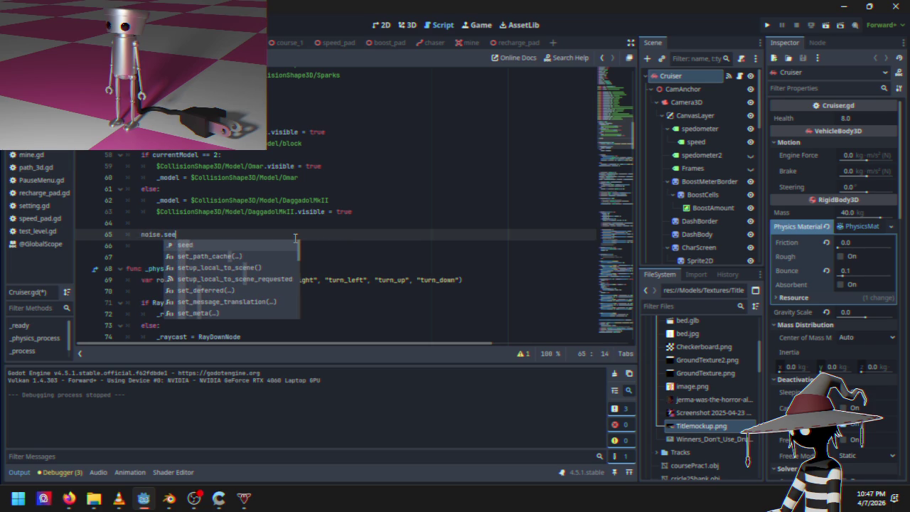
type("d ")
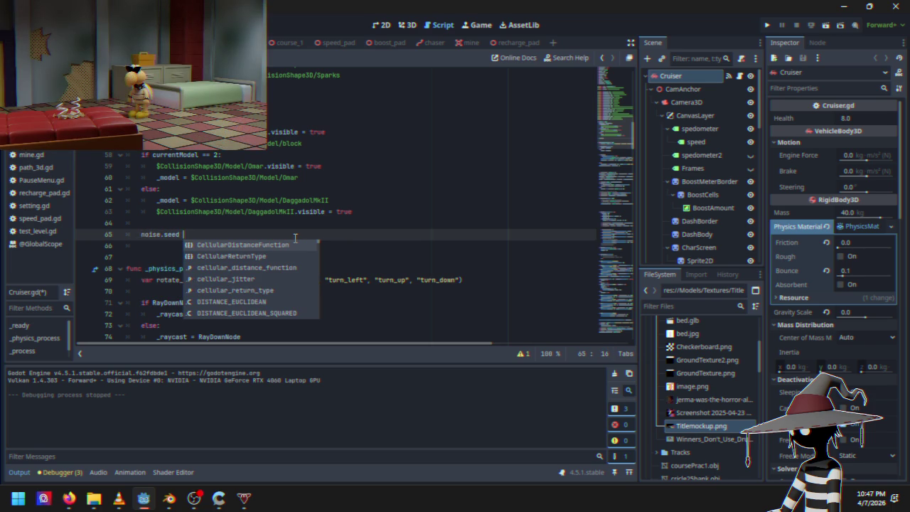
type("= rand")
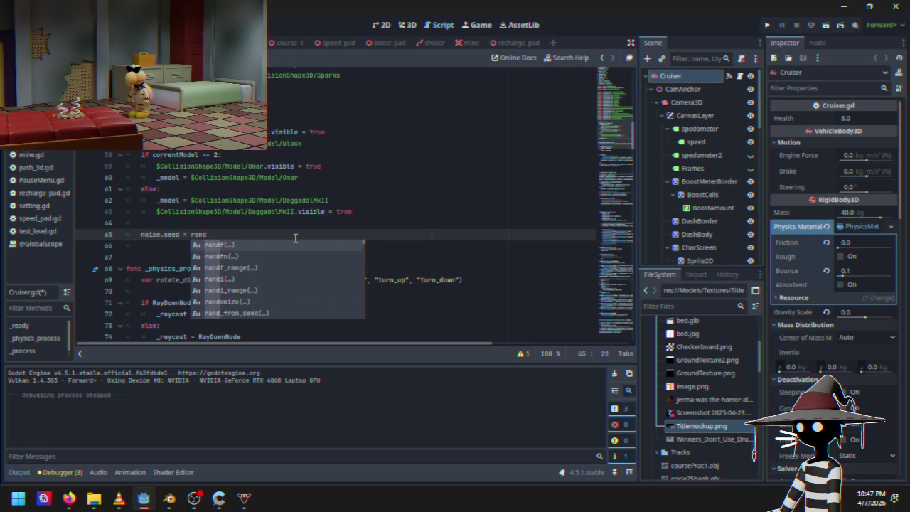
type("i(")
key("Return")
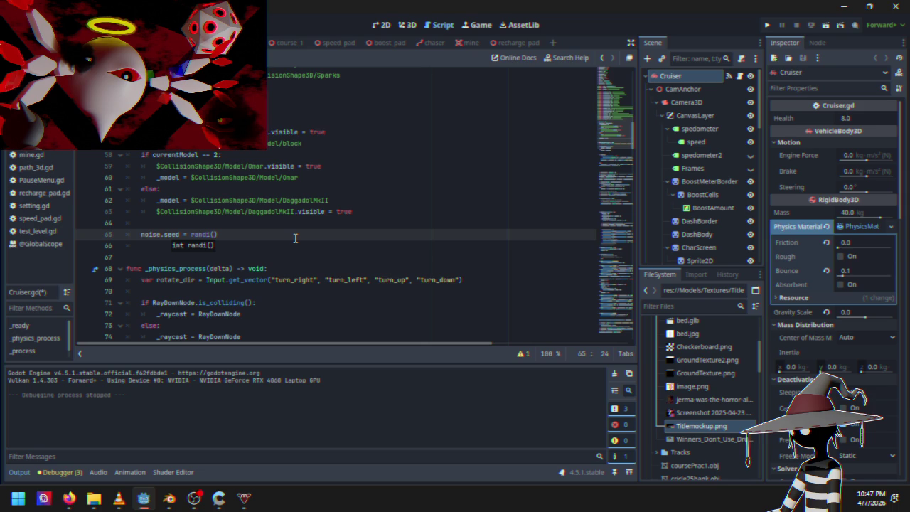
left_click(258, 236)
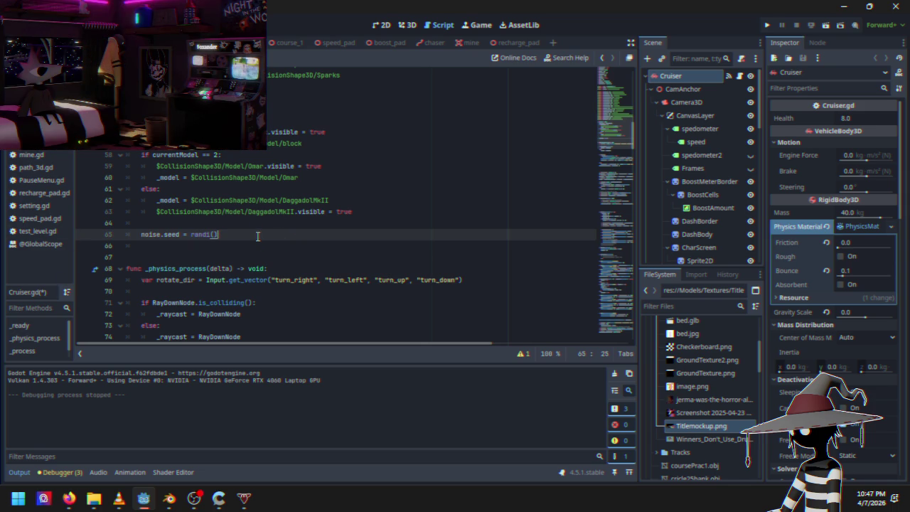
Step: Add noise.period = 4 and noise.octaves = 2 below the seed line
key("Return")
type("noise.")
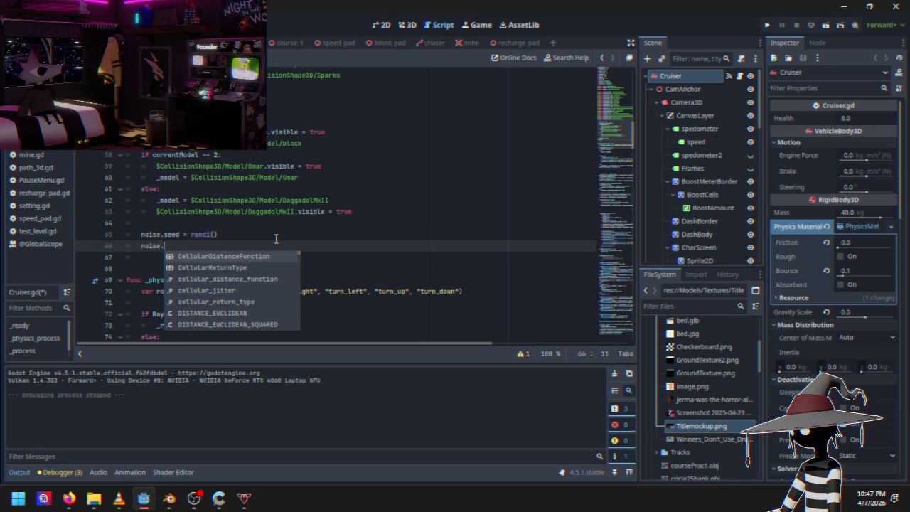
type("period ")
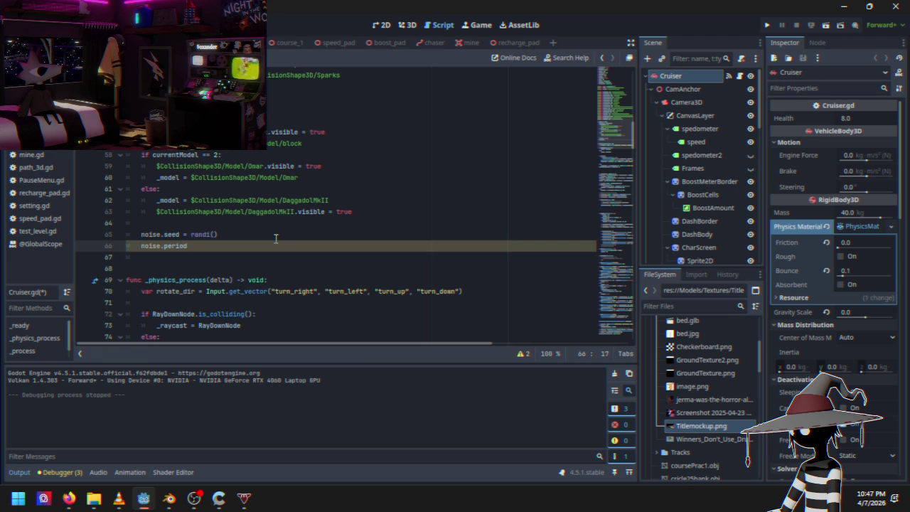
type("= 4")
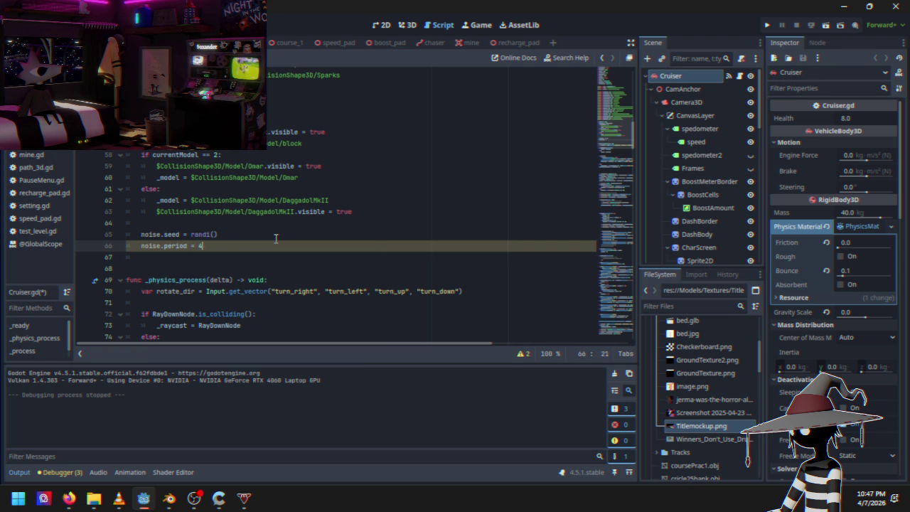
key("Return")
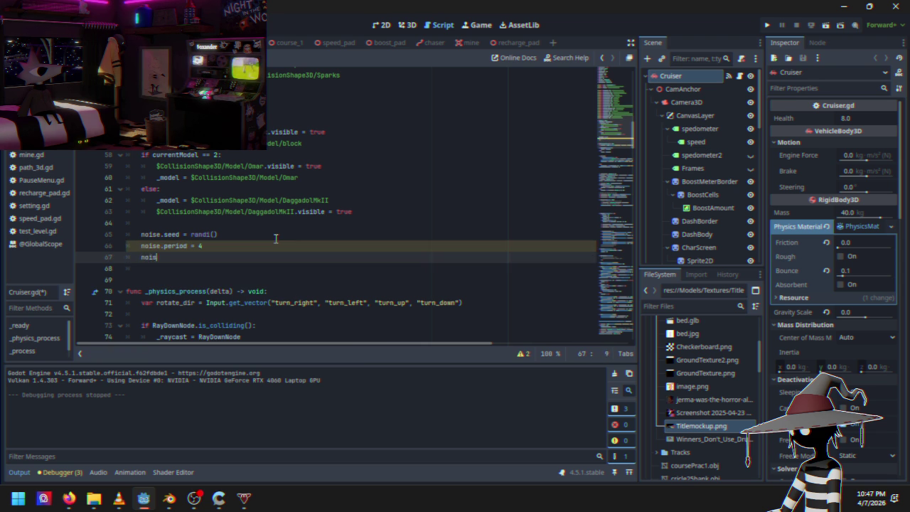
type("e")
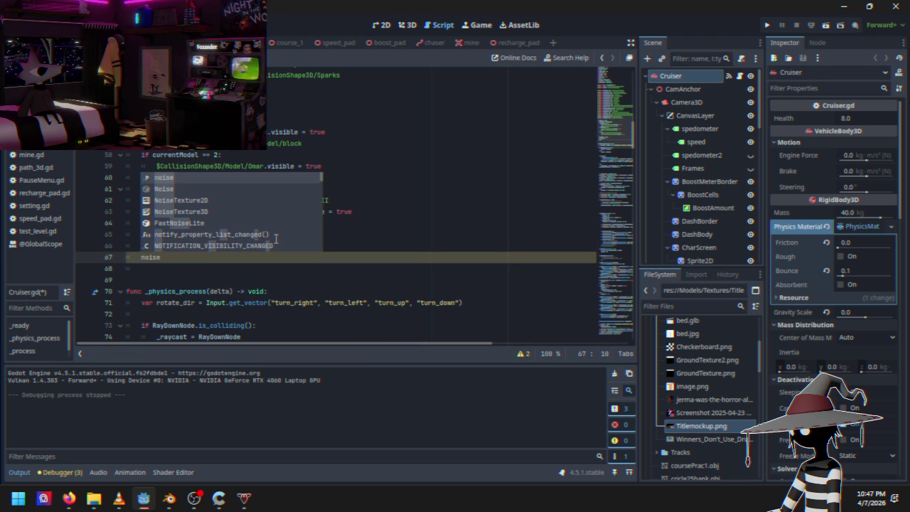
type(".")
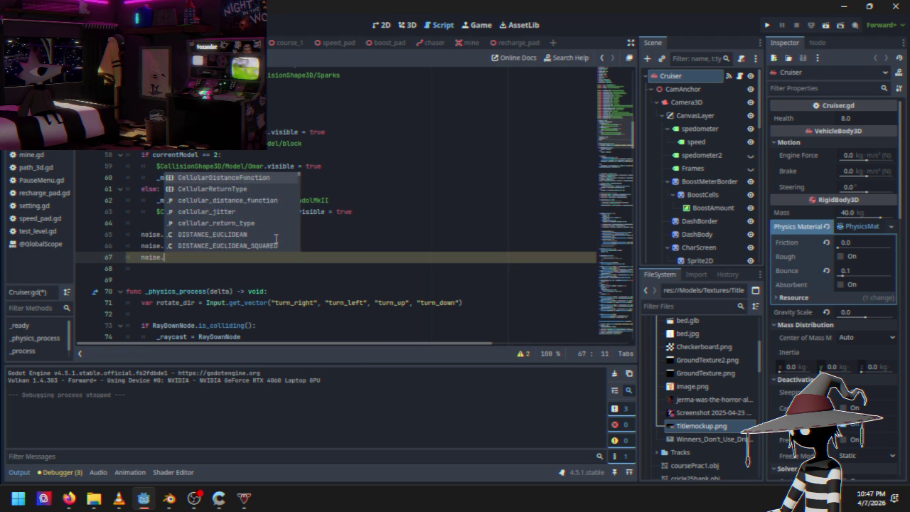
type("octaves")
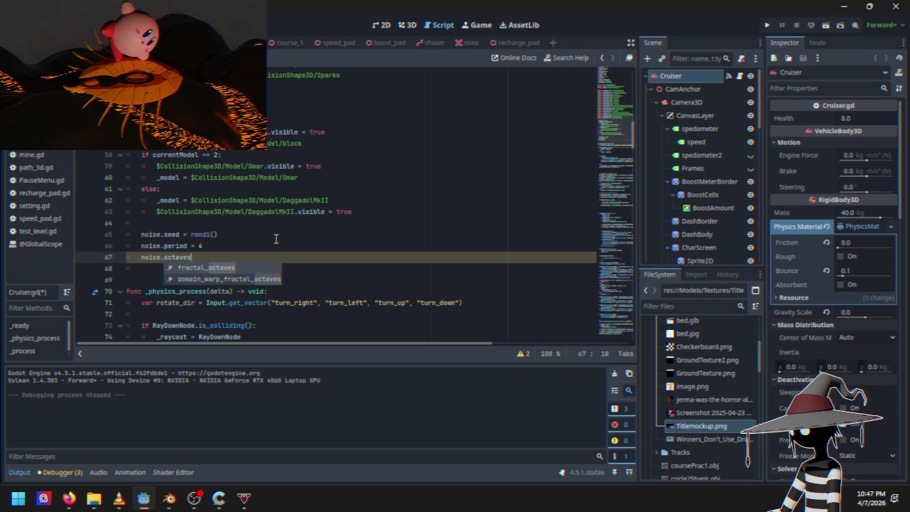
type(" = 2")
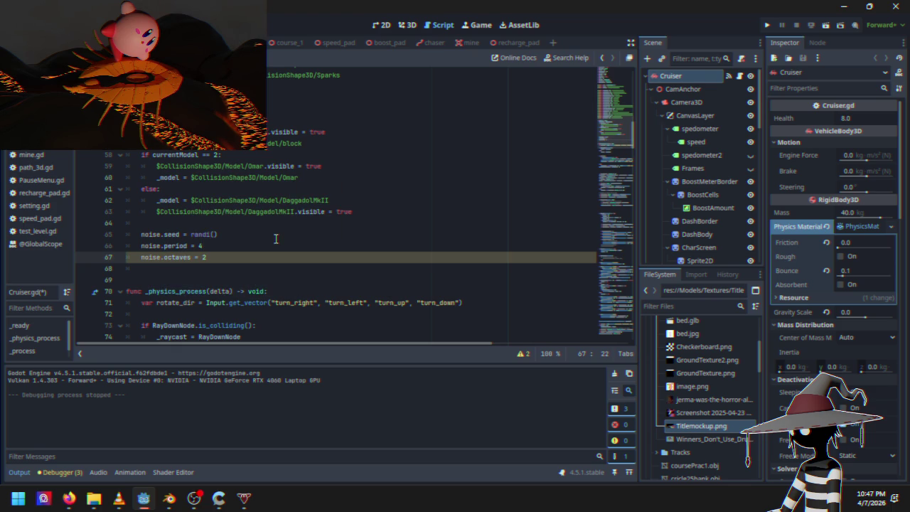
scroll(276, 239, "down", 4)
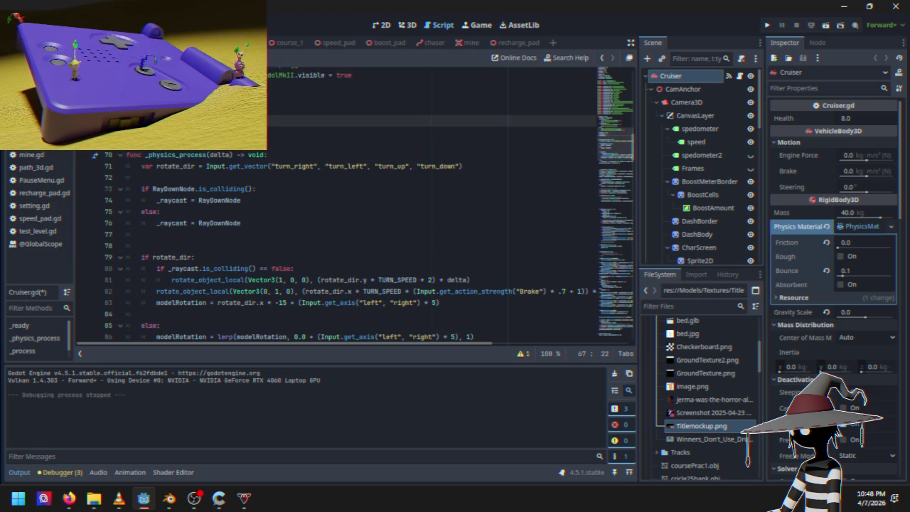
Step: On line 253, replace the first randf_range shake term in Vector3 with 0
scroll(293, 237, "down", 13)
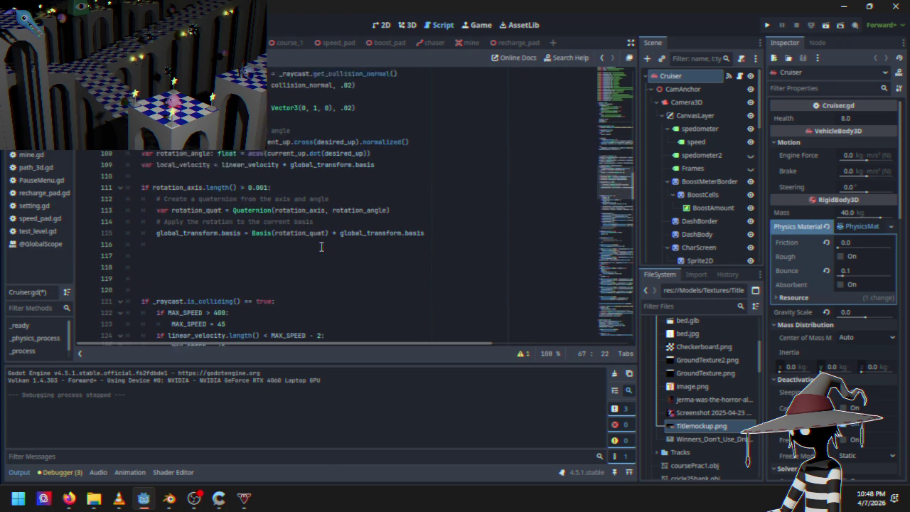
scroll(292, 238, "down", 3)
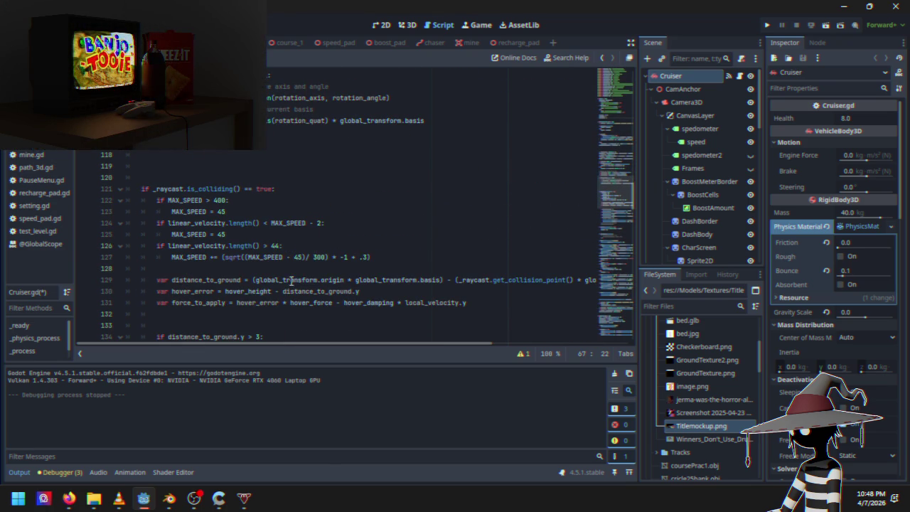
scroll(291, 280, "down", 13)
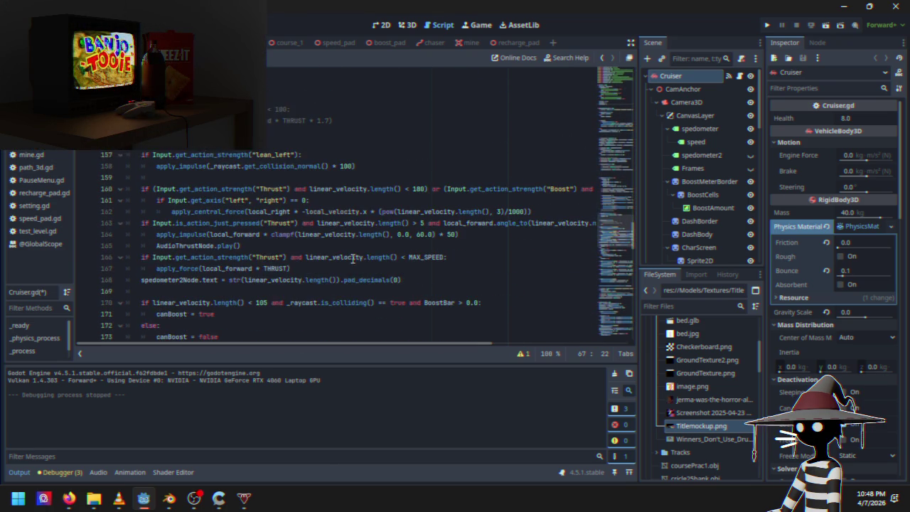
scroll(297, 227, "down", 10)
scroll(283, 233, "down", 18)
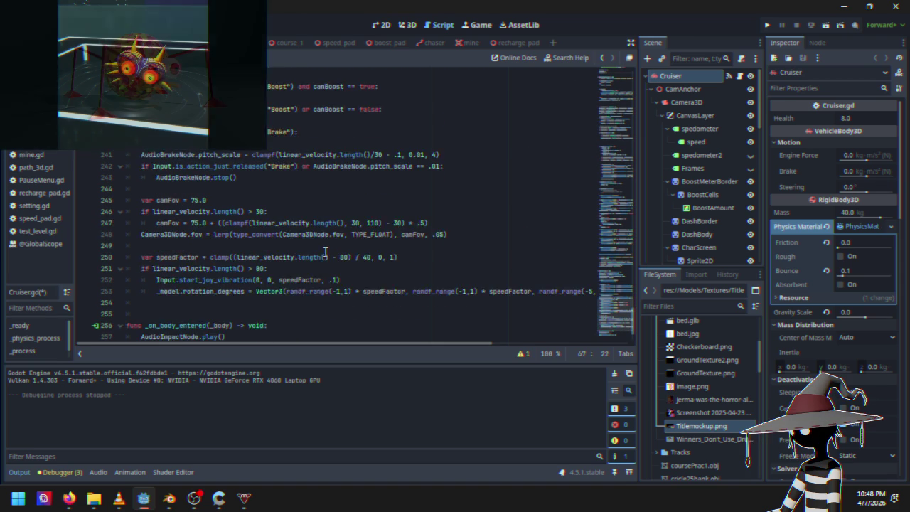
scroll(319, 250, "down", 2)
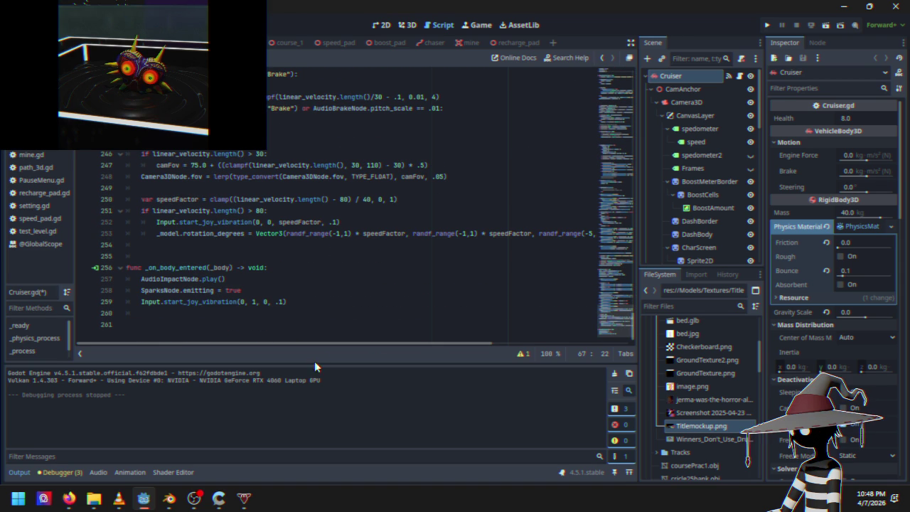
left_click_drag(317, 349, 381, 349)
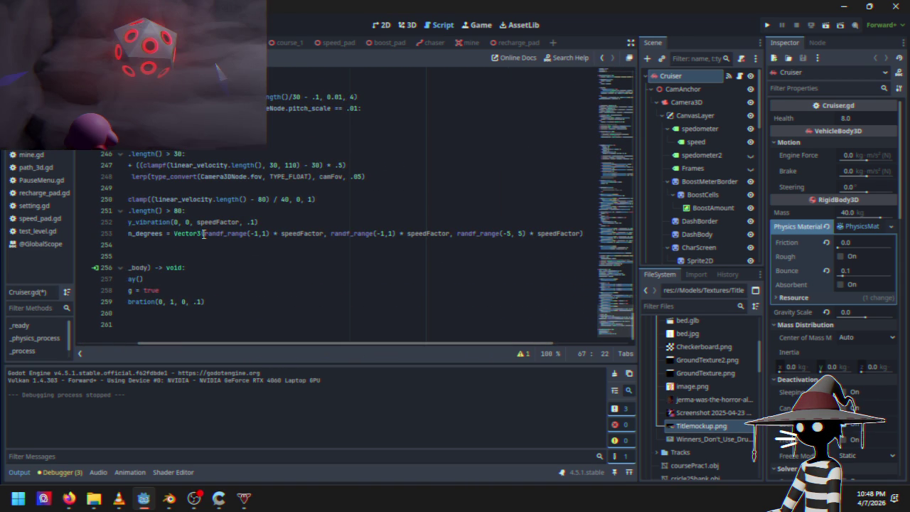
left_click_drag(205, 233, 324, 233)
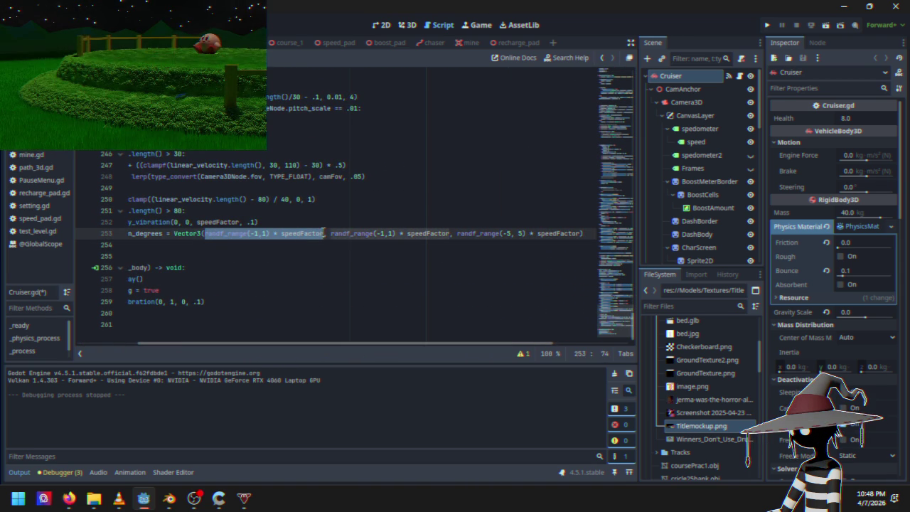
type("0")
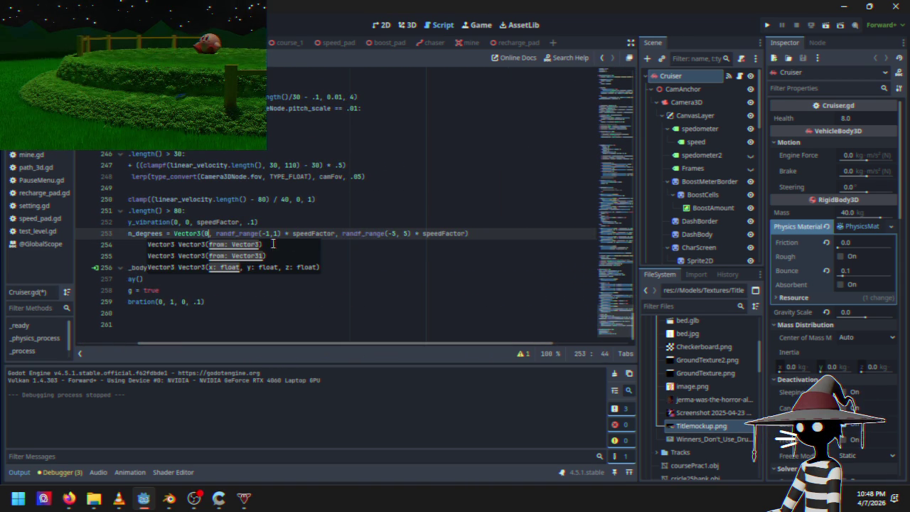
Step: Replace the second shake term with 0 too, then run the project
left_click_drag(216, 233, 338, 234)
type("0")
left_click(768, 25)
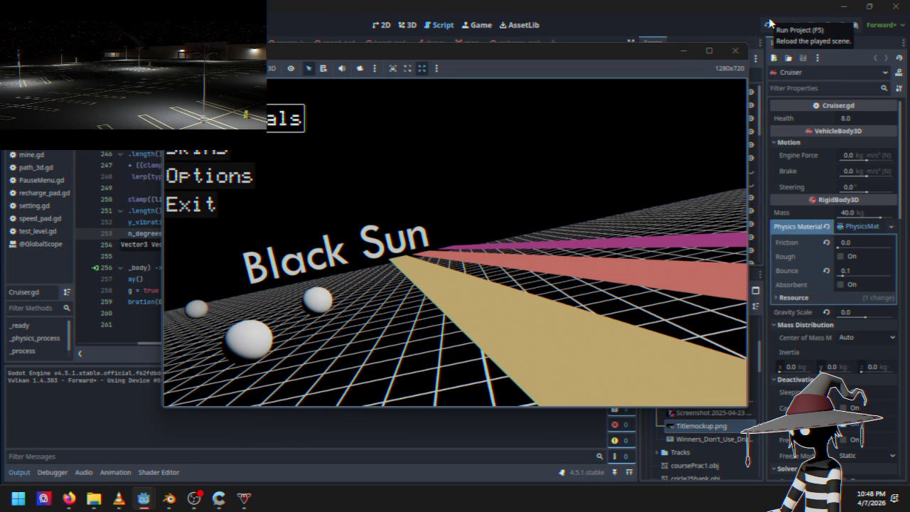
Step: Start the level, stop after the Cruiser.gd:66 error, and comment out lines 66–67
key("Return")
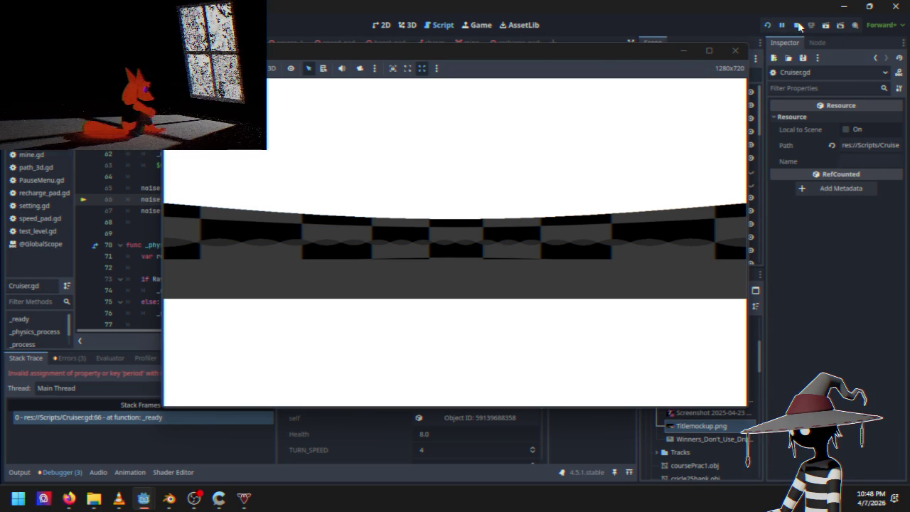
left_click(797, 25)
left_click_drag(141, 199, 232, 205)
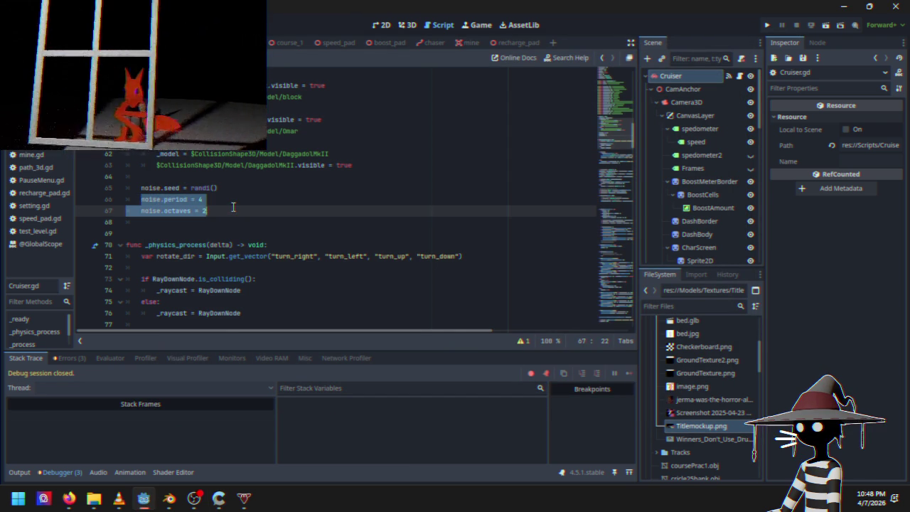
key("ctrl+k")
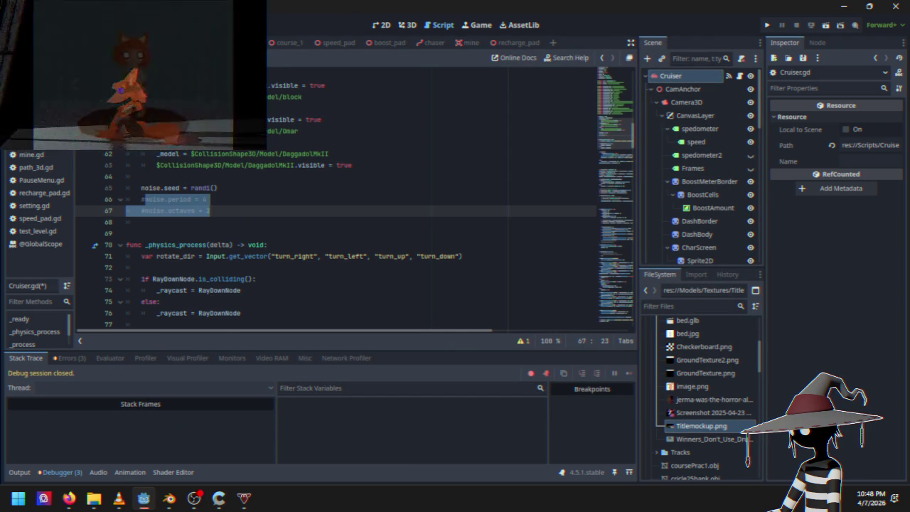
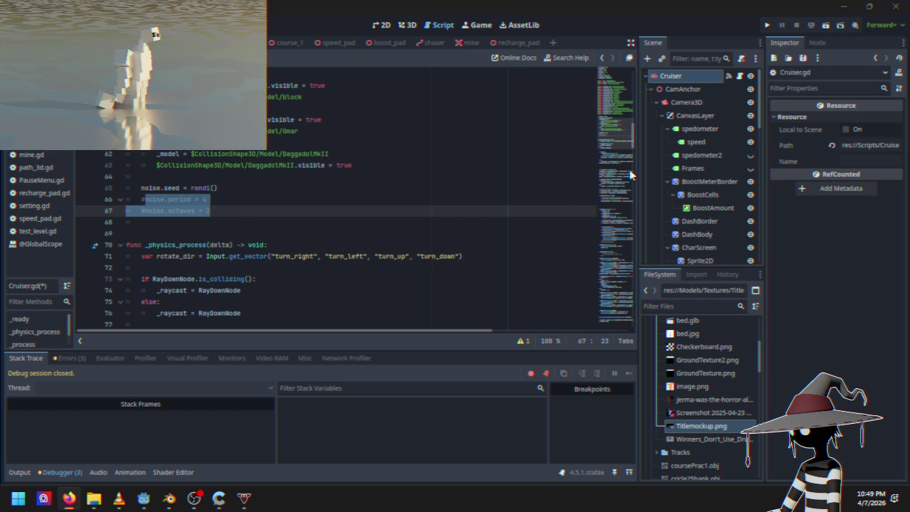
Step: Test-run the game from the title menu, then pause and quit back to the editor
left_click_drag(622, 135, 633, 272)
left_click(768, 25)
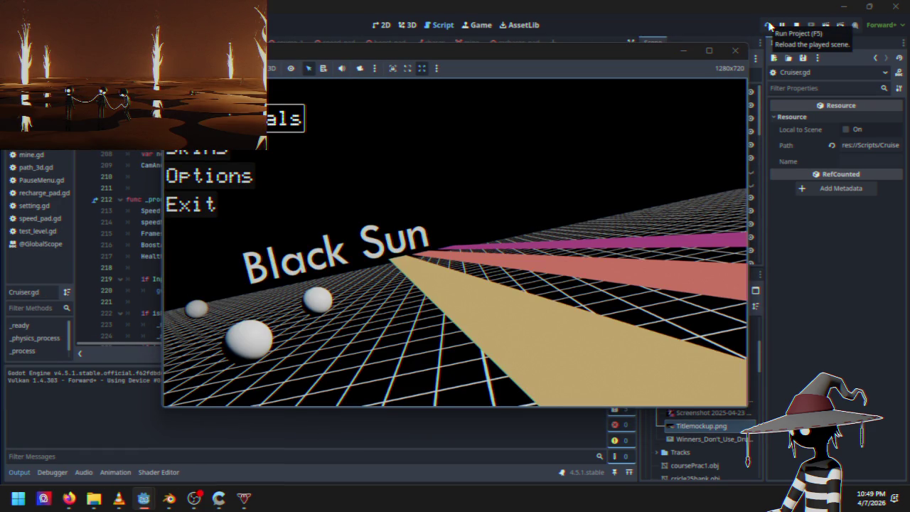
key("Return")
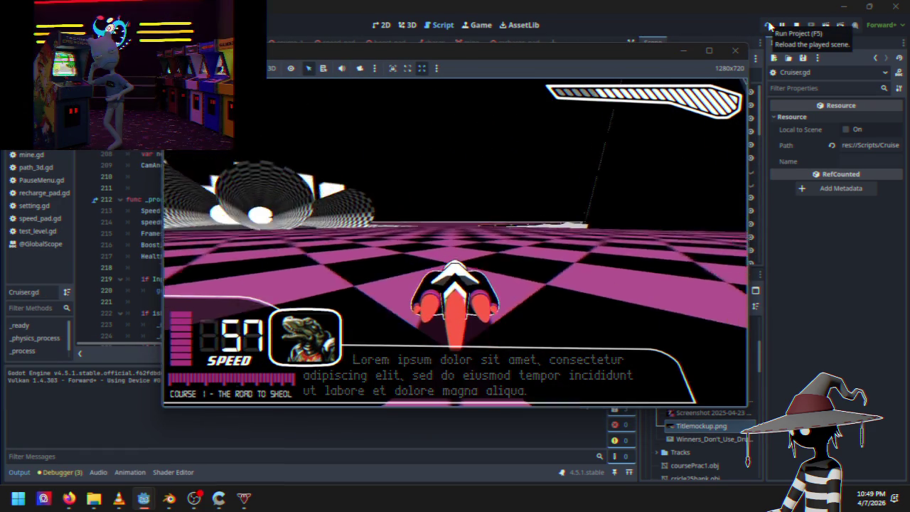
key("Escape")
key("Down")
key("Down")
key("Down")
key("Return")
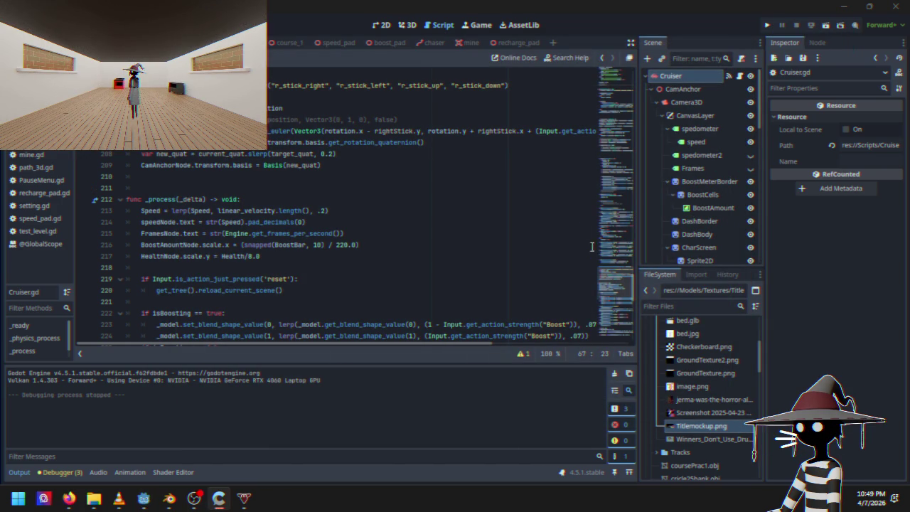
Step: Insert an empty line after the vibration call on line 252, then scroll up to the declarations
left_click_drag(605, 292, 606, 337)
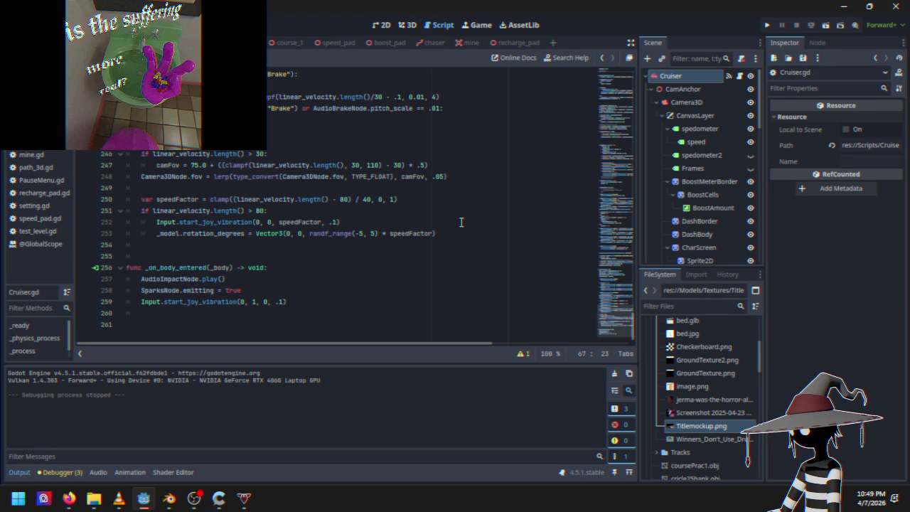
left_click(369, 222)
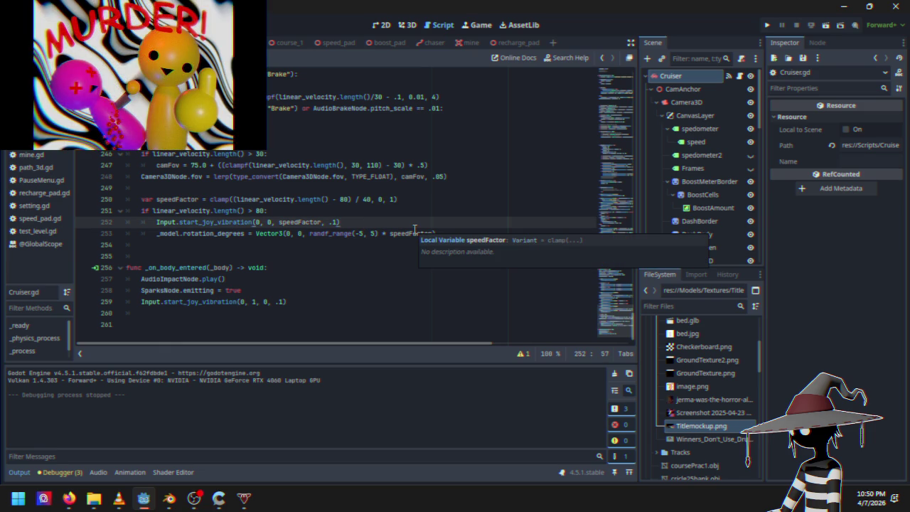
key("Return")
type("noise.y")
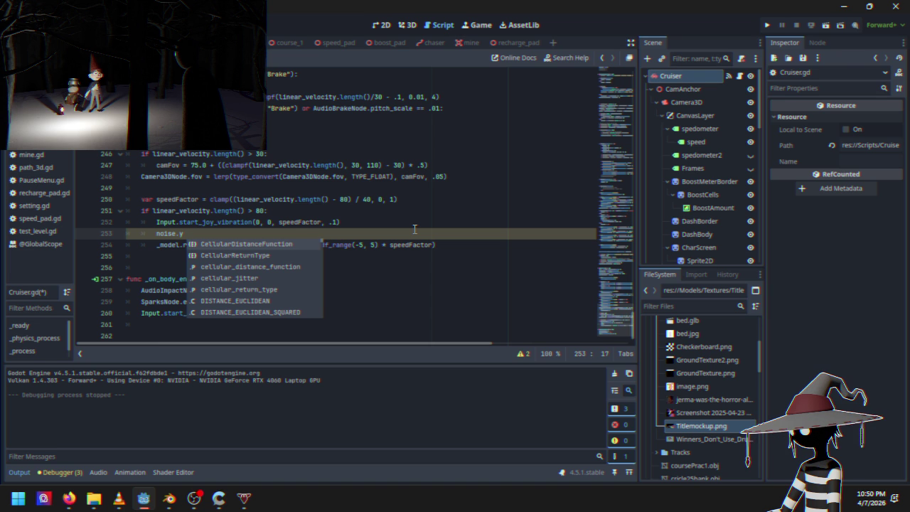
key("BackSpace")
key("BackSpace")
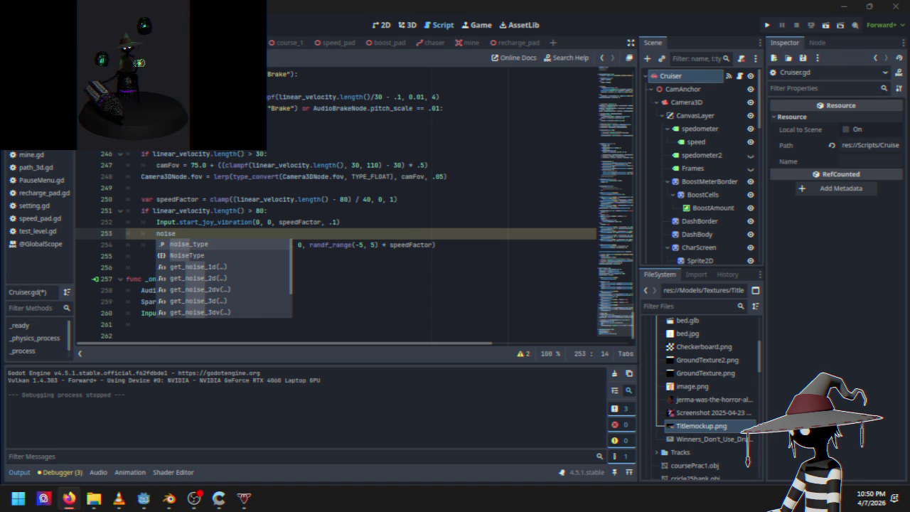
left_click(208, 233)
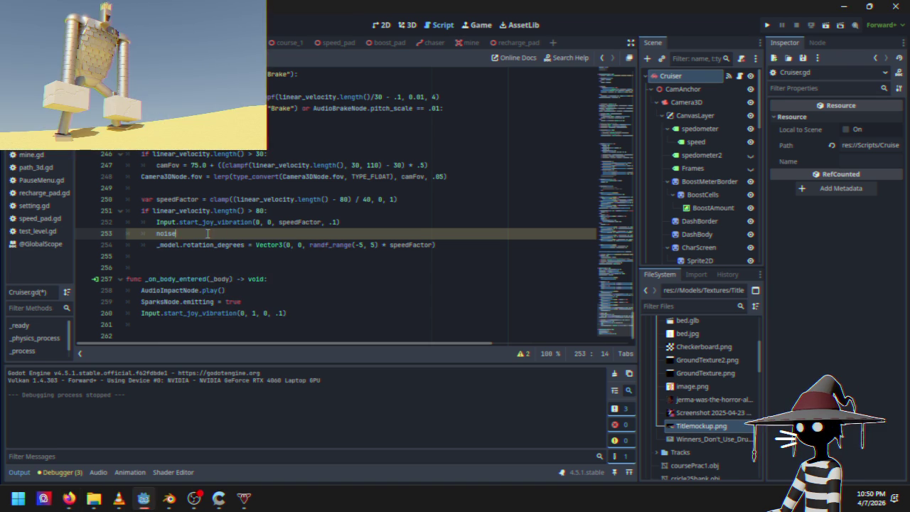
left_click_drag(207, 233, 152, 239)
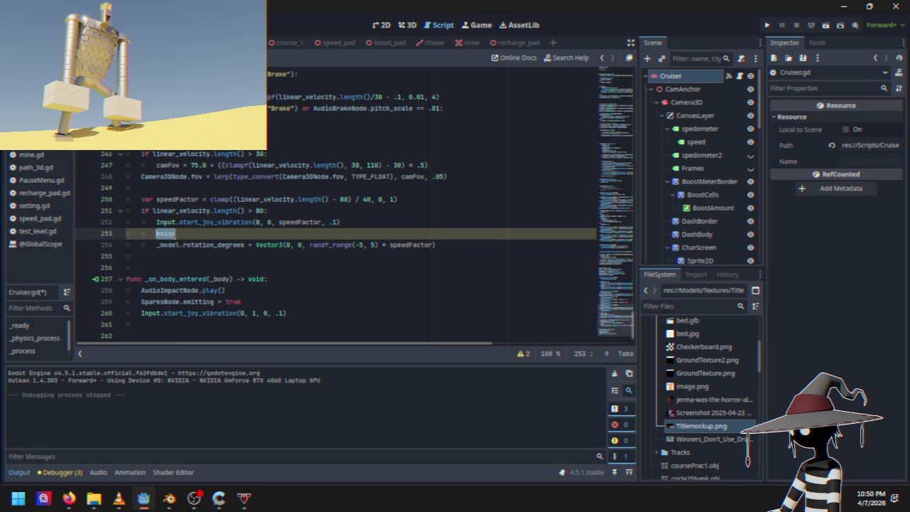
key("BackSpace")
scroll(267, 244, "up", 13)
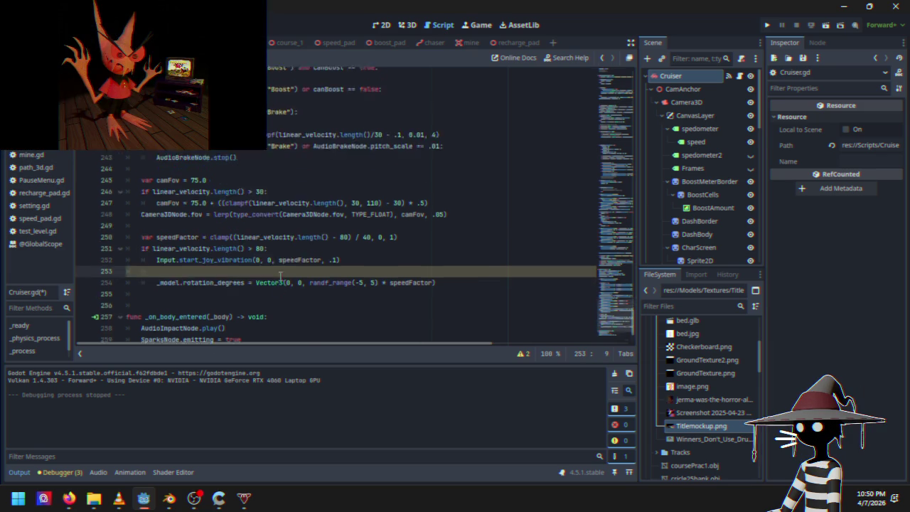
scroll(267, 244, "up", 20)
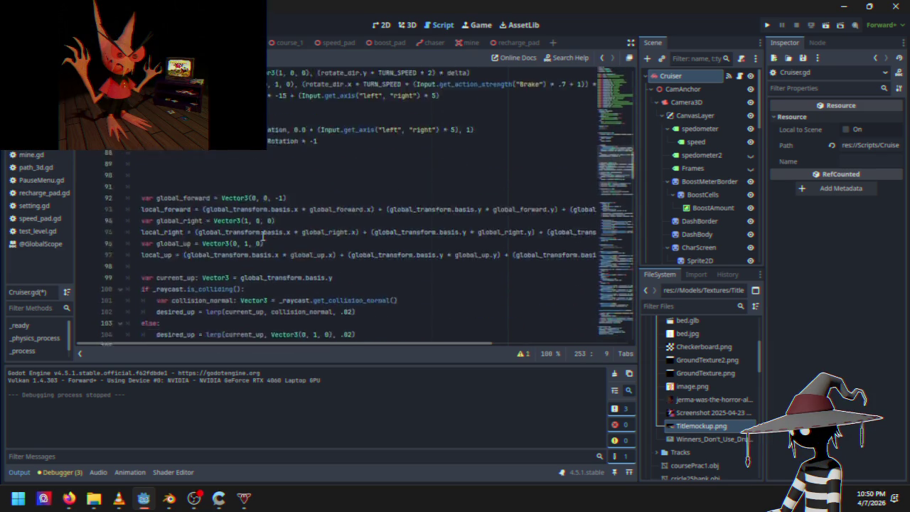
scroll(263, 232, "up", 11)
scroll(264, 237, "up", 5)
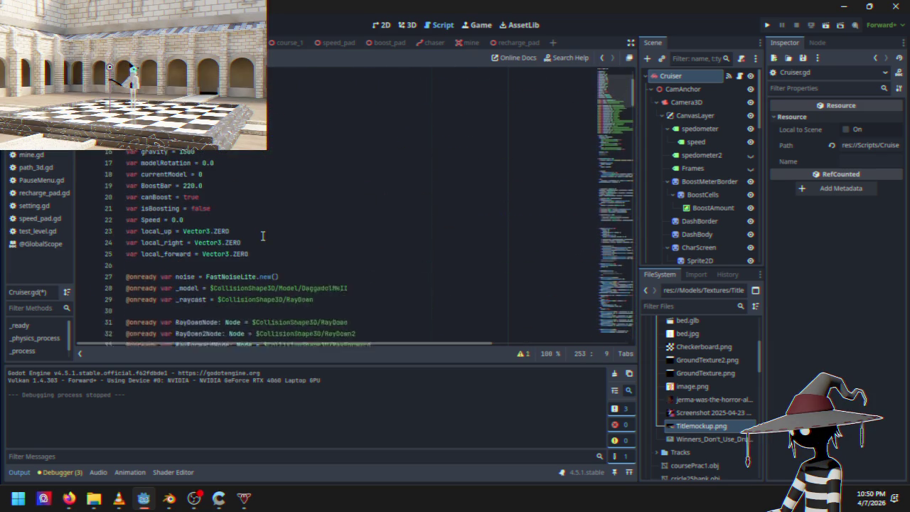
Step: Add 'var noise_y = 0.0' on a new line after the local_forward declaration on line 25
scroll(257, 260, "down", 2)
left_click(275, 216)
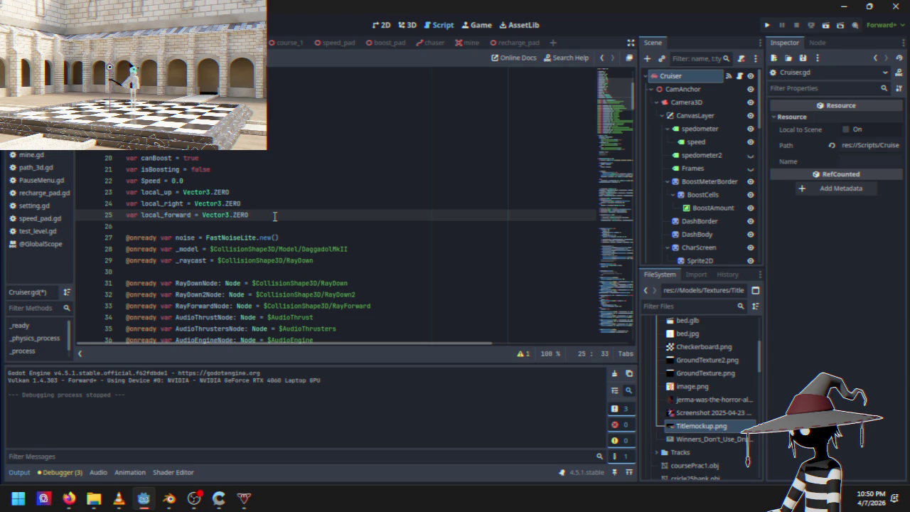
key("Return")
type("var noise_y")
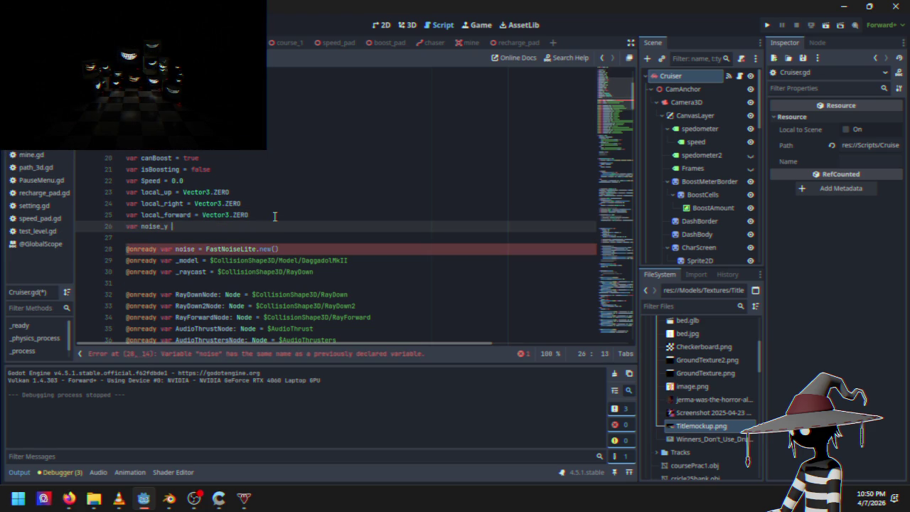
type("= 0.0")
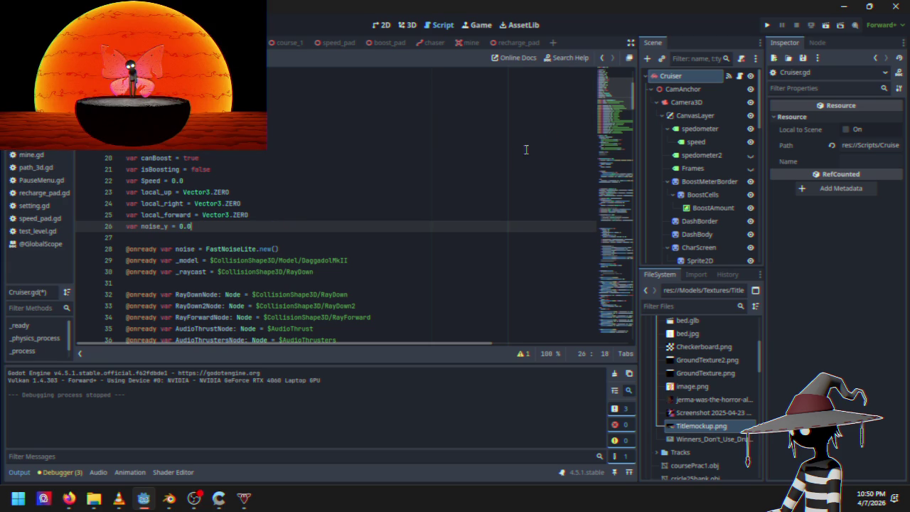
mouse_move(618, 83)
left_mouse_down()
mouse_move(598, 267)
mouse_move(602, 331)
left_mouse_up()
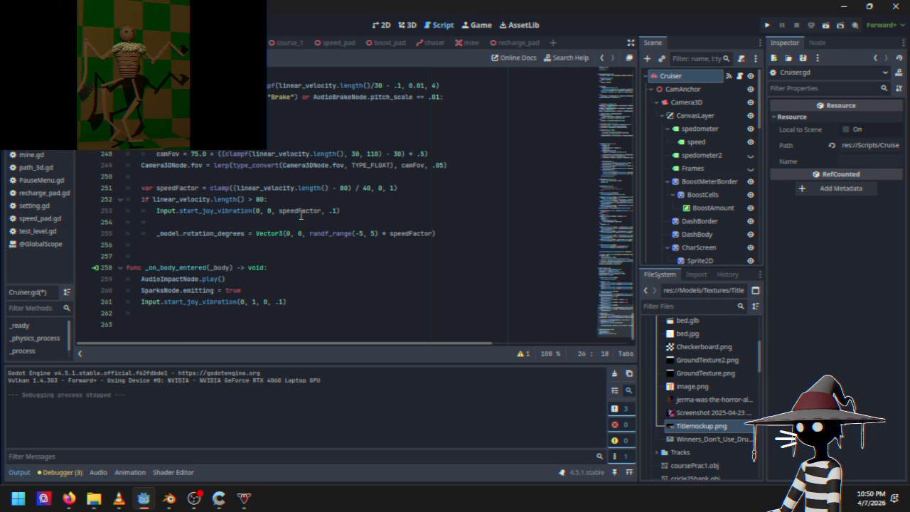
Step: Unindent the _model.rotation_degrees line out of the speed check and add 'noise_y += 1' above it
left_click(270, 221)
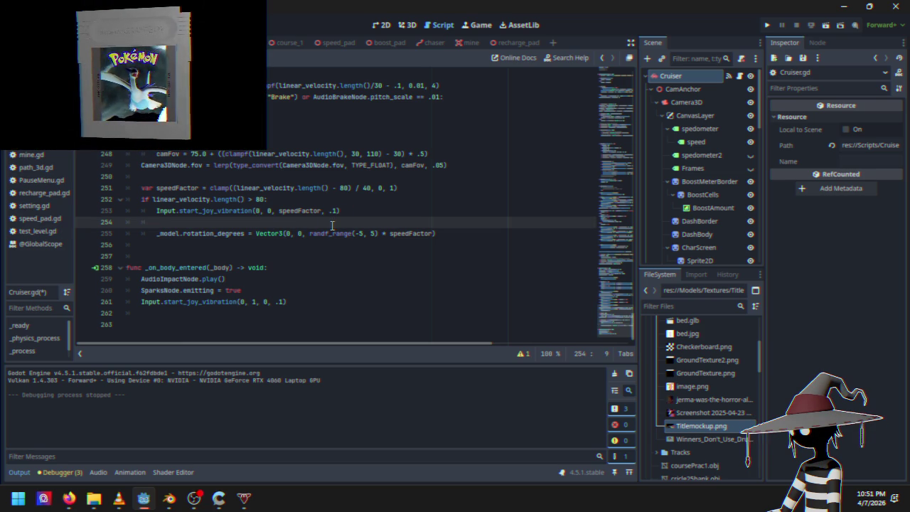
left_click(158, 233)
type("_")
key("Escape")
key("shift+Tab")
key("Up")
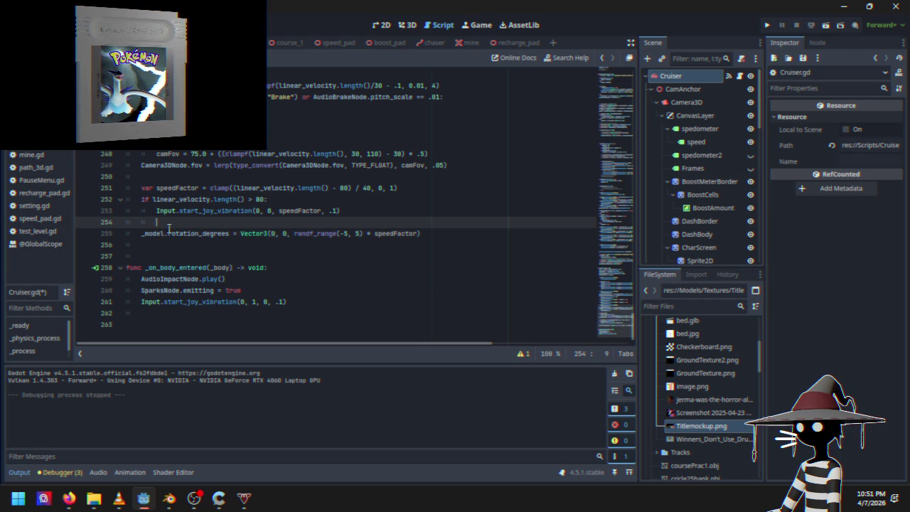
key("Return")
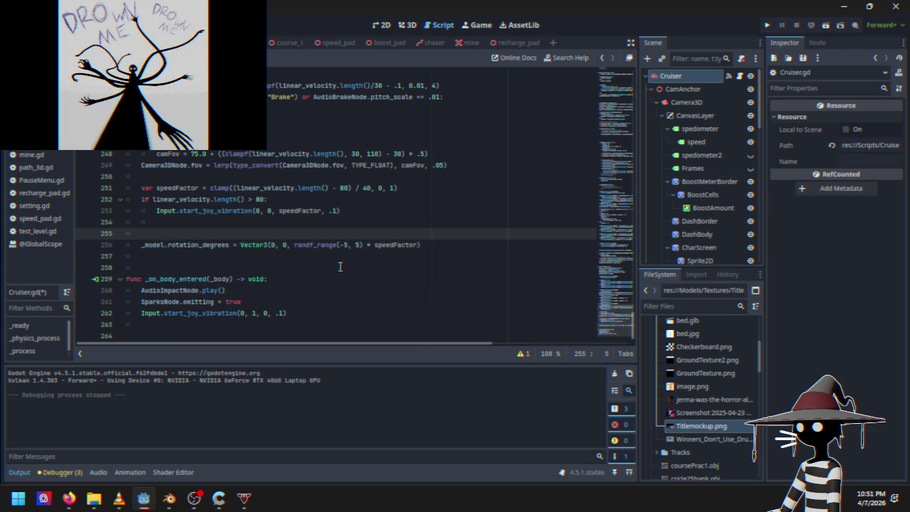
type("noise")
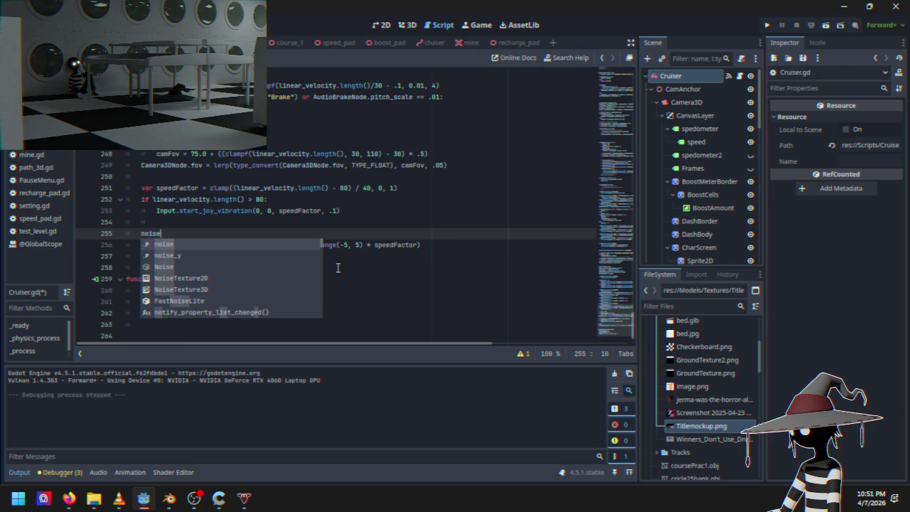
type("_y")
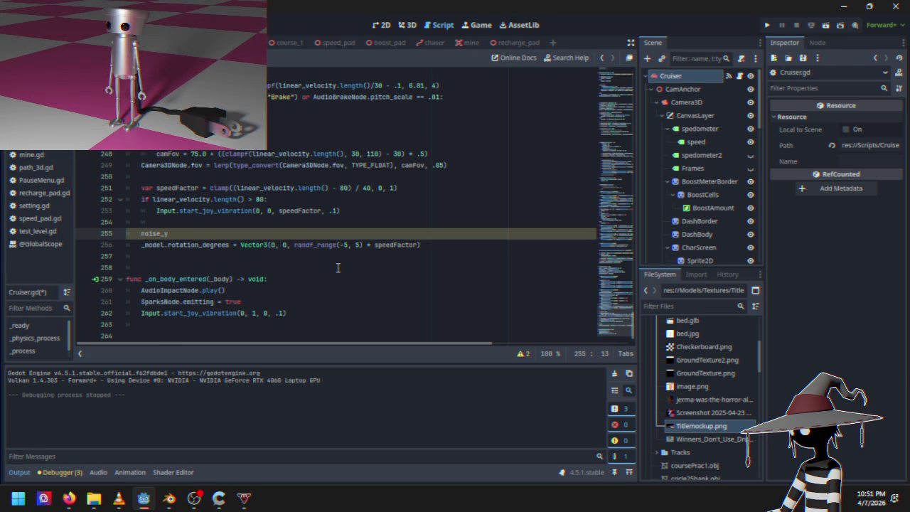
type(" += 1")
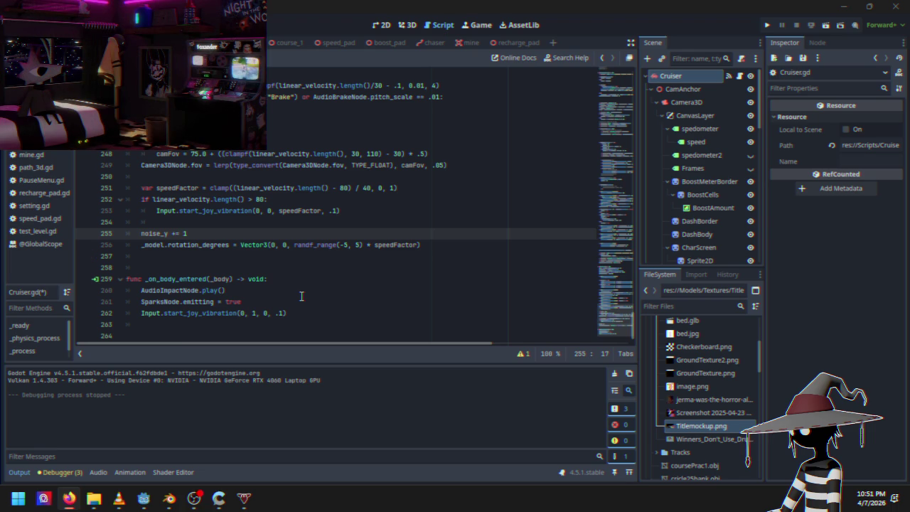
Step: Comment out the random-tilt _model.rotation_degrees line with Ctrl+K
left_click(300, 245)
left_click_drag(299, 245, 415, 240)
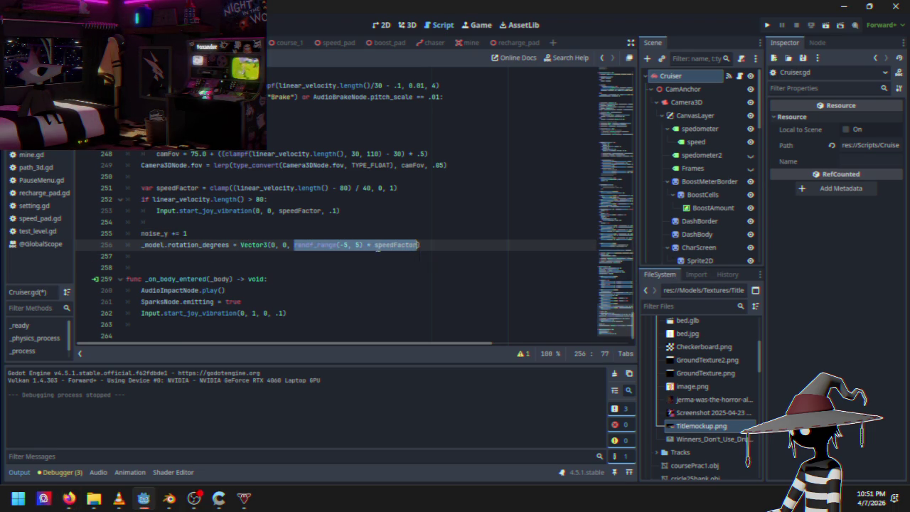
left_click(375, 245)
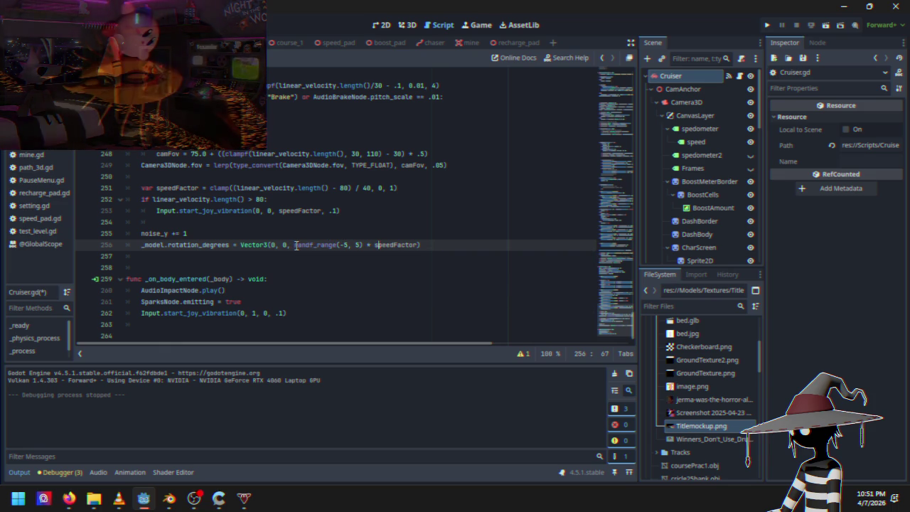
mouse_move(296, 246)
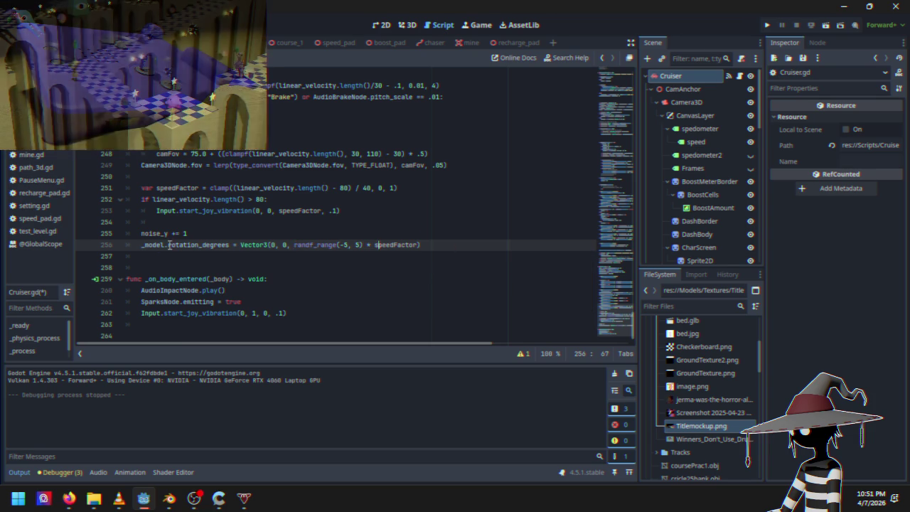
left_click_drag(141, 246, 422, 245)
key("ctrl+c")
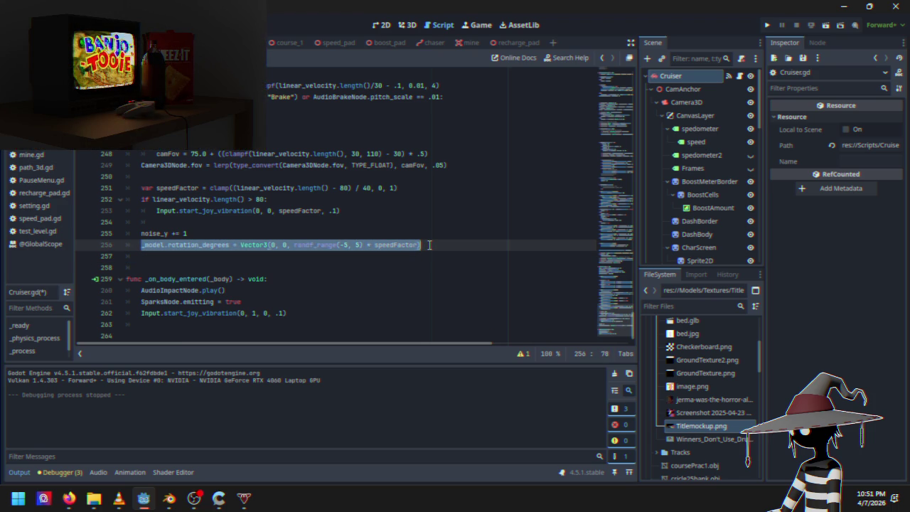
key("ctrl+k")
Step: Paste a copy of the rotation line beneath the commented-out line
key("Return")
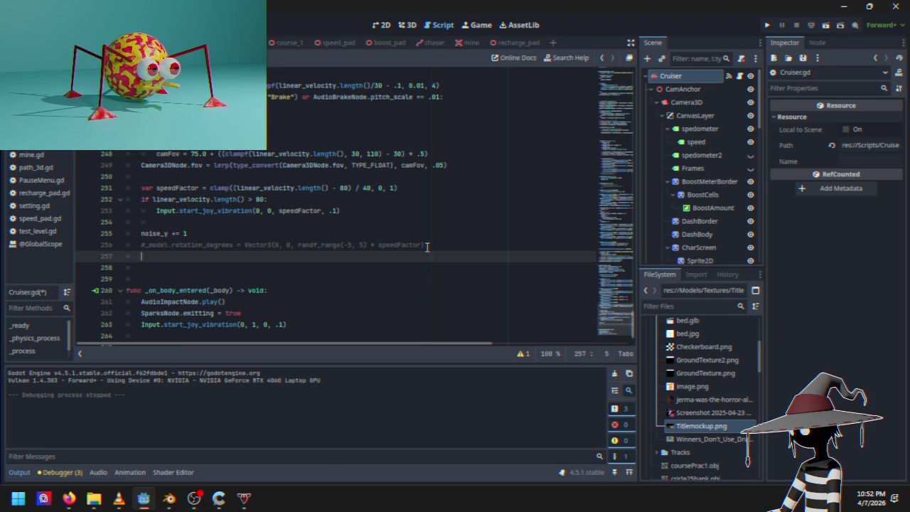
key("ctrl+v")
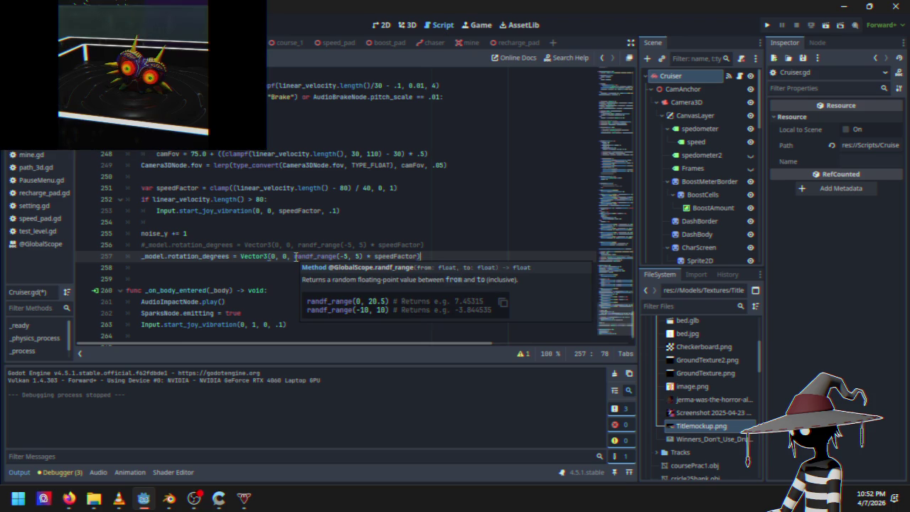
left_click(69, 498)
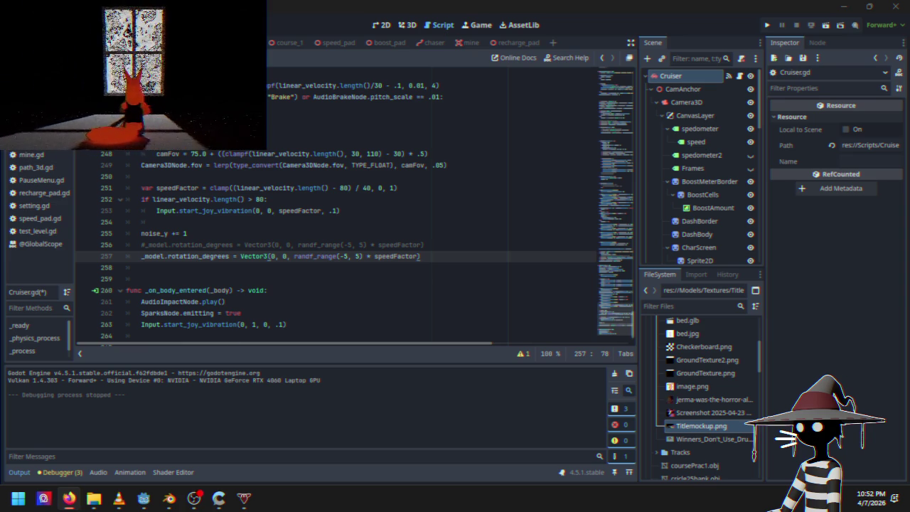
Step: Replace randf_range(-5, 5) * speedFactor on line 257 with noise.get_noise_2d(noise.seed, …)
left_click_drag(294, 256, 420, 253)
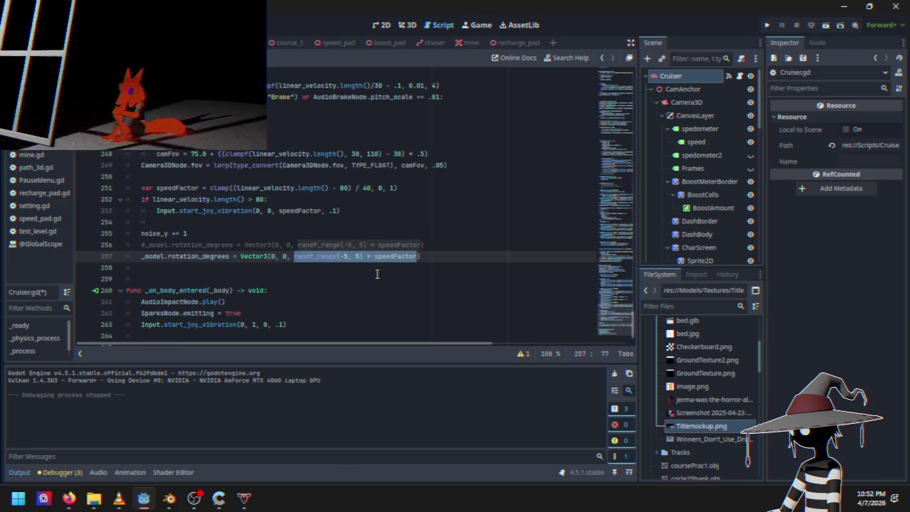
key("ctrl+v")
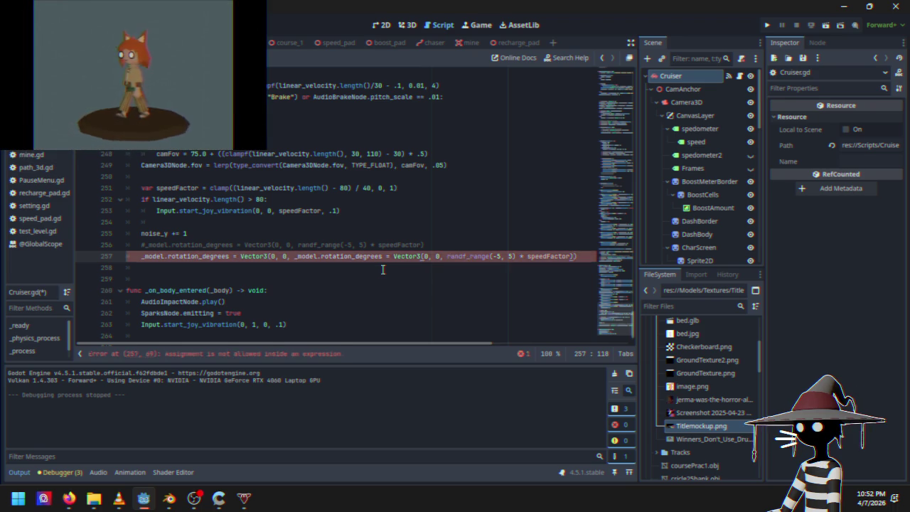
key("ctrl+z")
key("BackSpace")
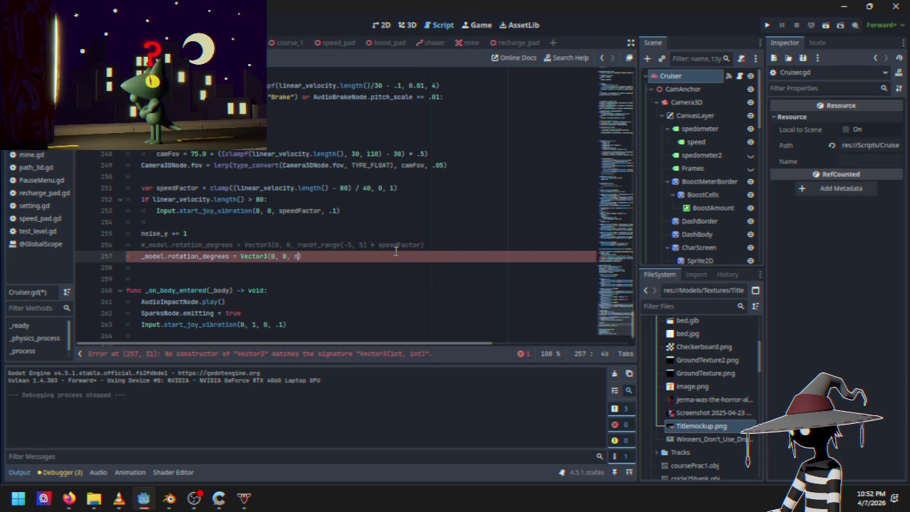
type("noise.get")
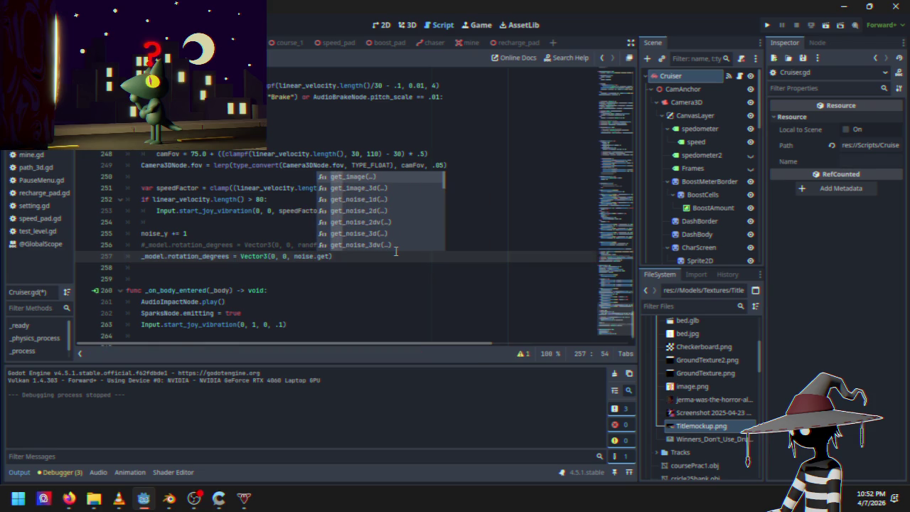
key("Down")
key("Down")
key("Down")
key("Return")
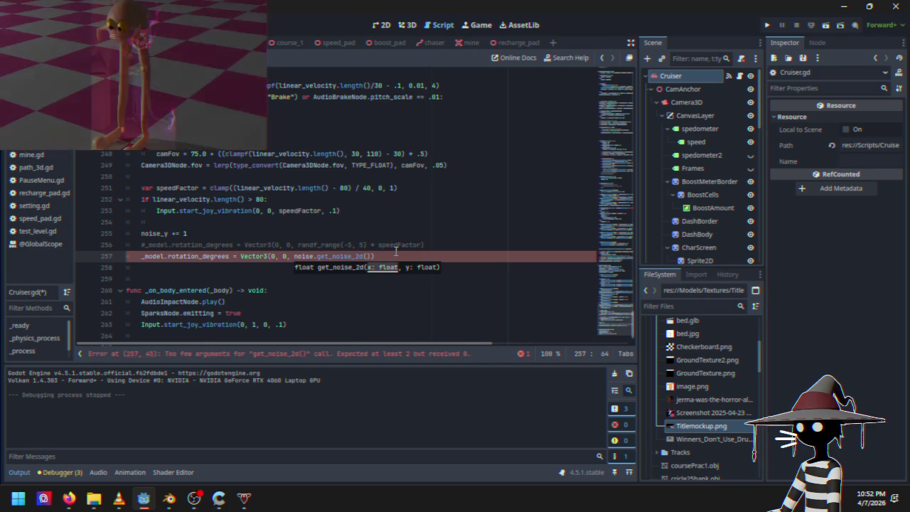
type("oise.s")
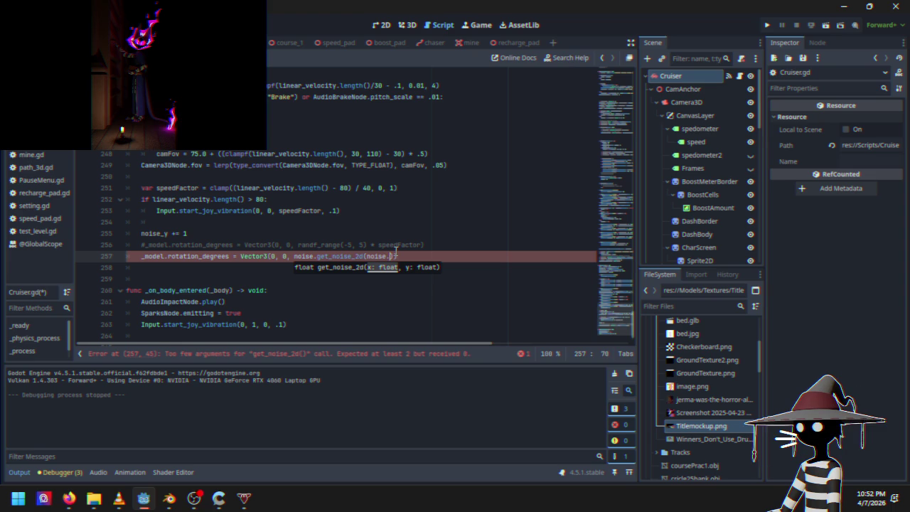
type("eed")
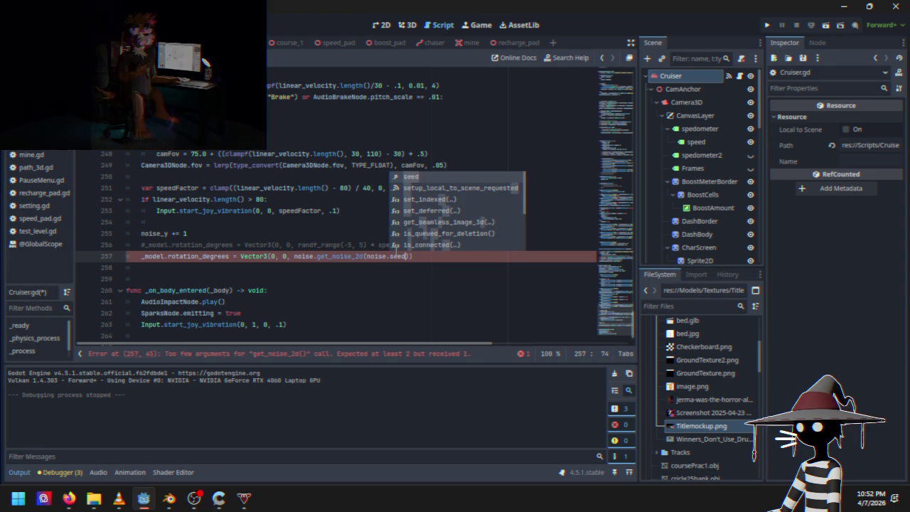
type(", noi")
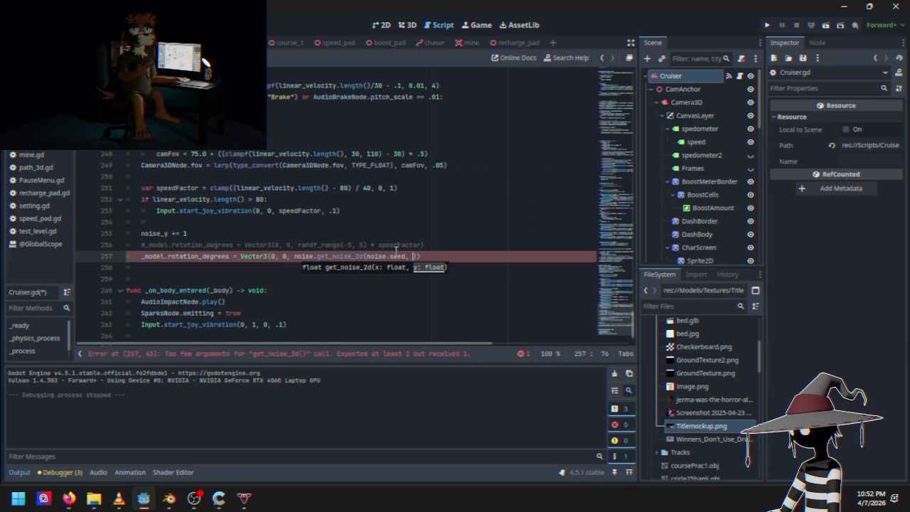
type("se")
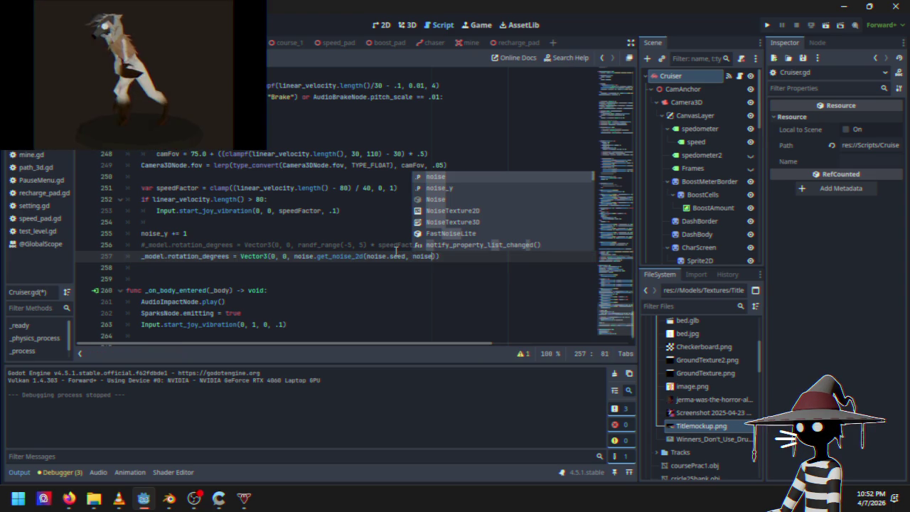
Step: Complete the second argument as noise_y, then run the project into the race and stop it
key("Return")
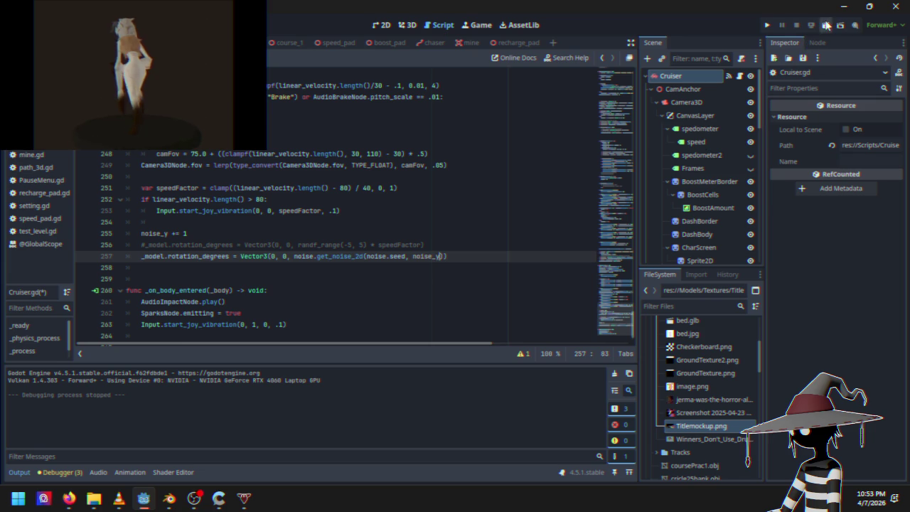
left_click(767, 27)
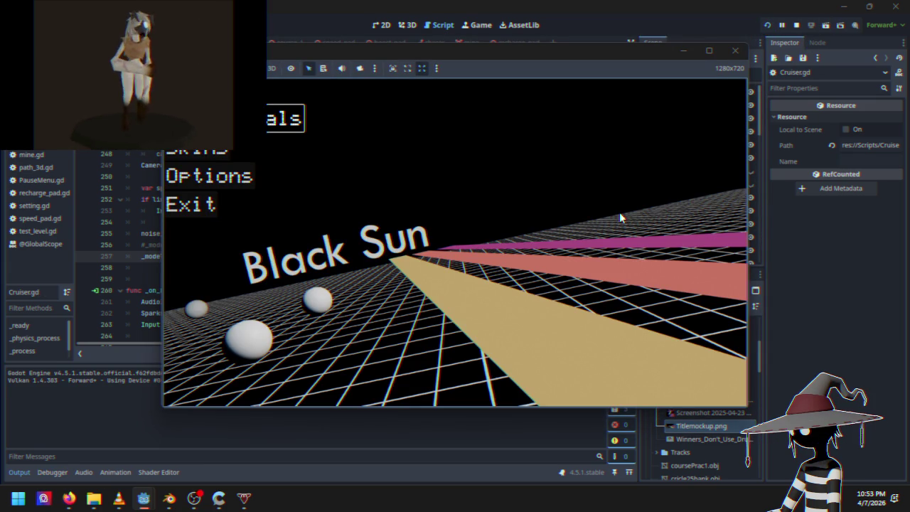
key("Return")
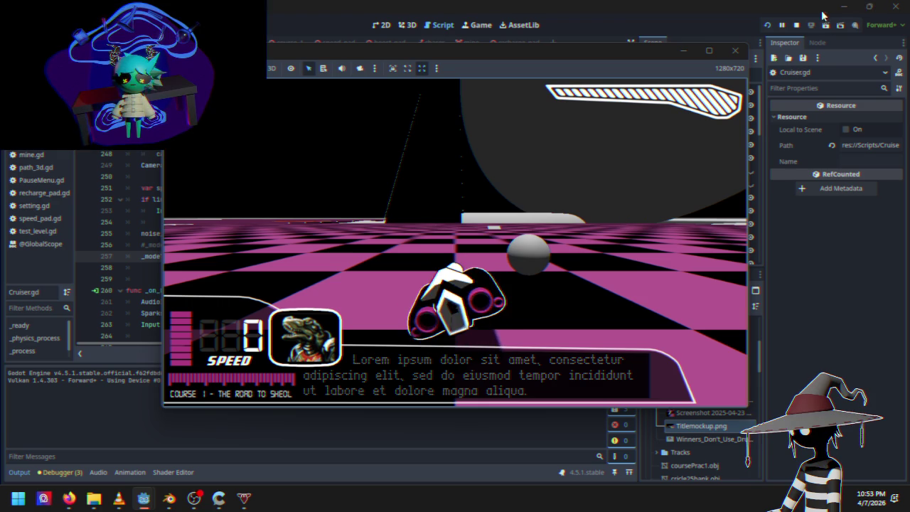
left_click(796, 25)
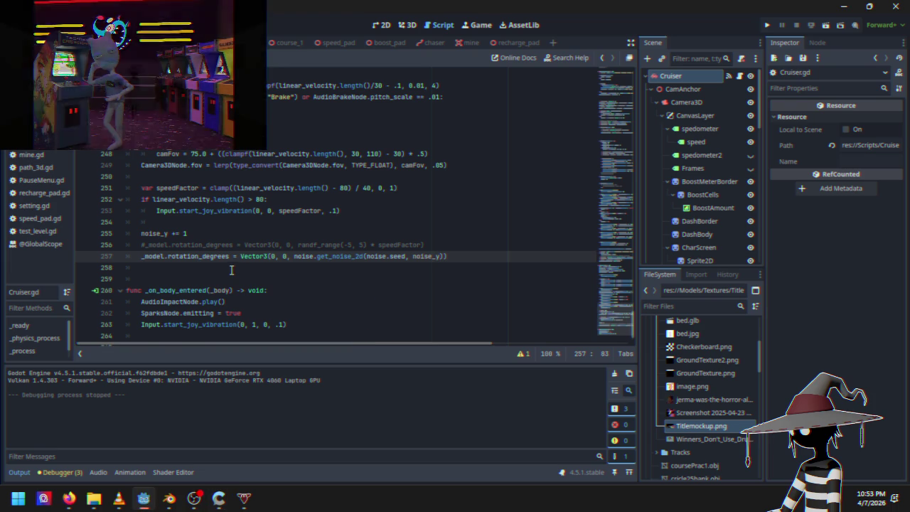
Step: Run the race again and stop it, then remove the 1 from 'noise_y += 1' on line 255
left_click(200, 234)
key("Left")
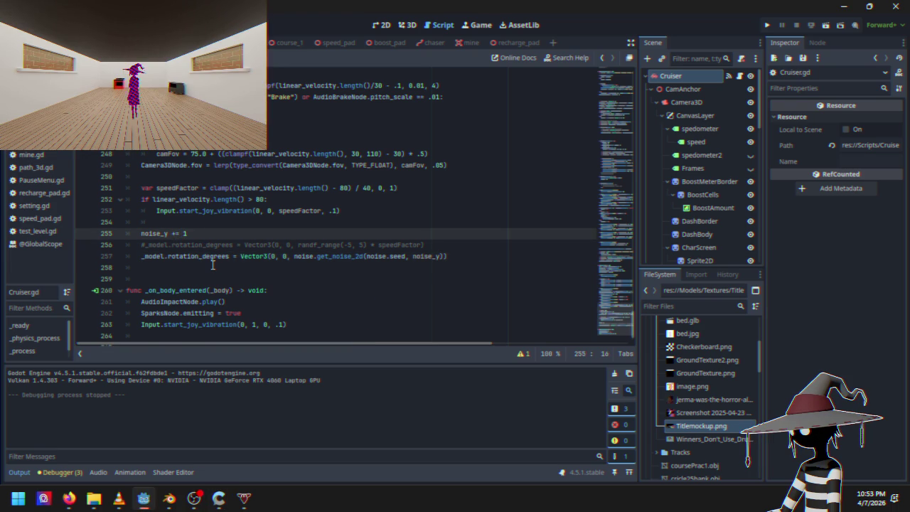
left_click(767, 25)
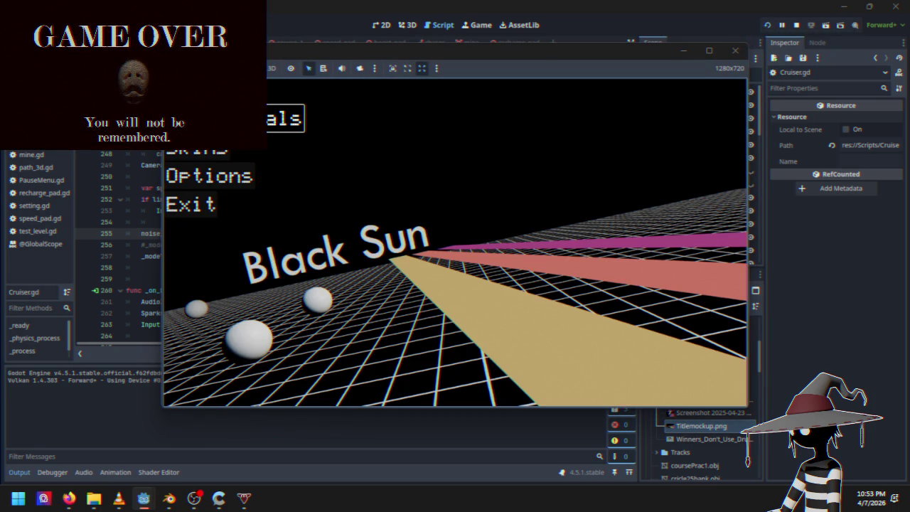
key("Return")
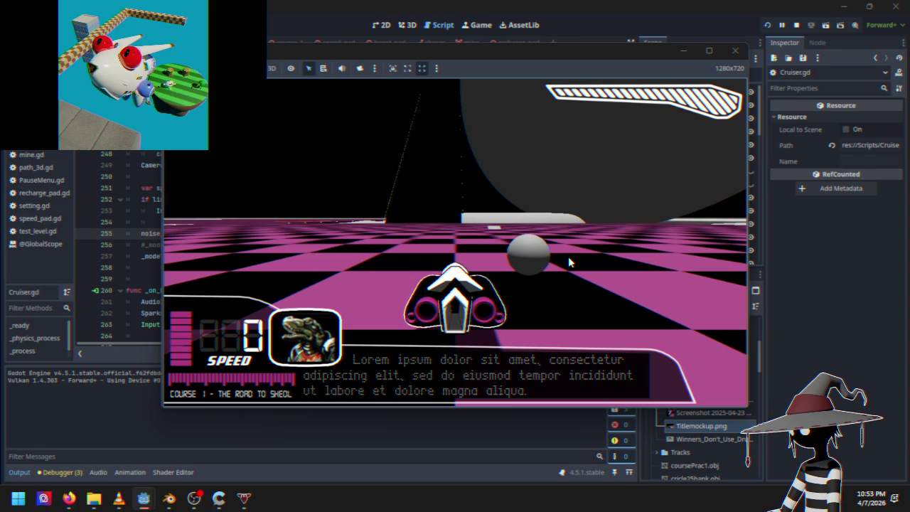
left_click(796, 25)
left_click(200, 234)
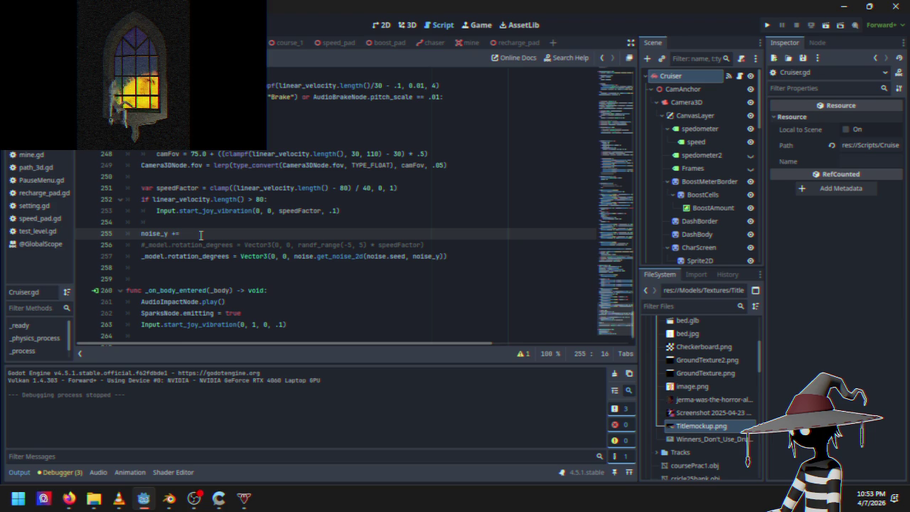
Step: Put back 'noise_y += 1', run the game, and switch to the FastNoiseLite docs in Firefox
type("1")
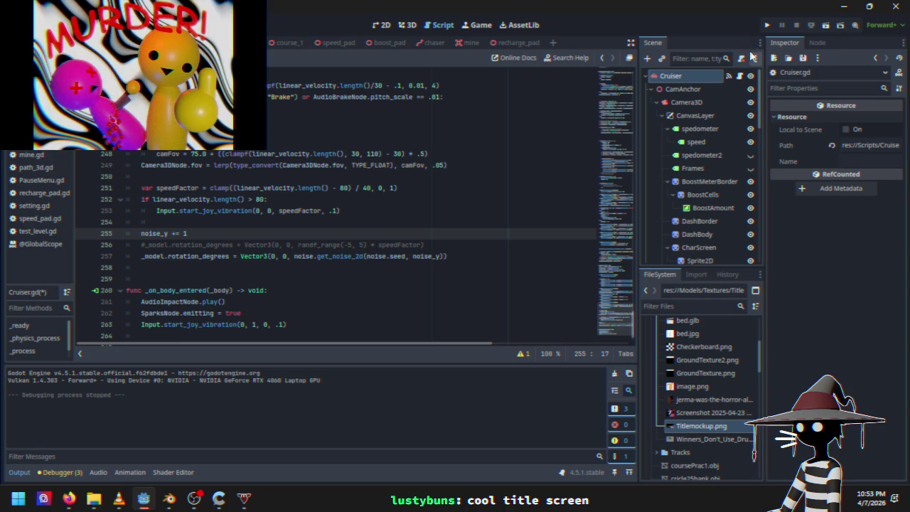
left_click(767, 25)
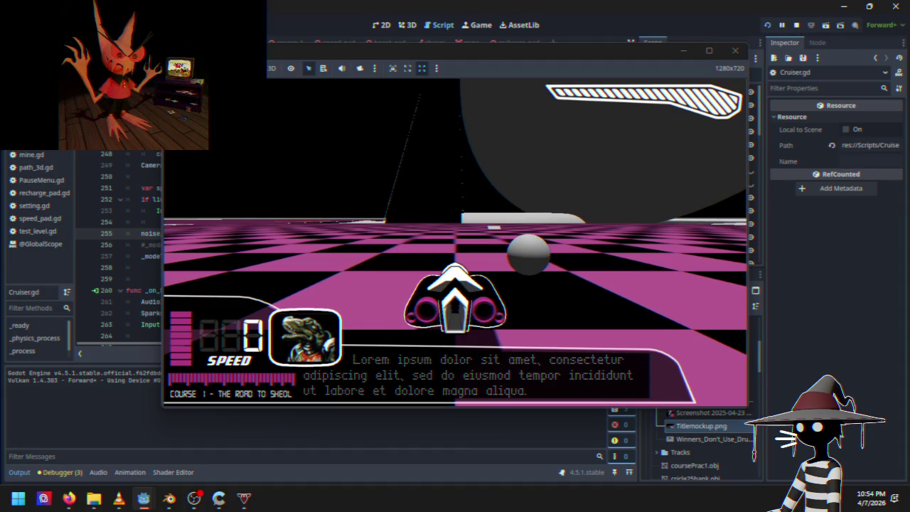
key("alt+Tab")
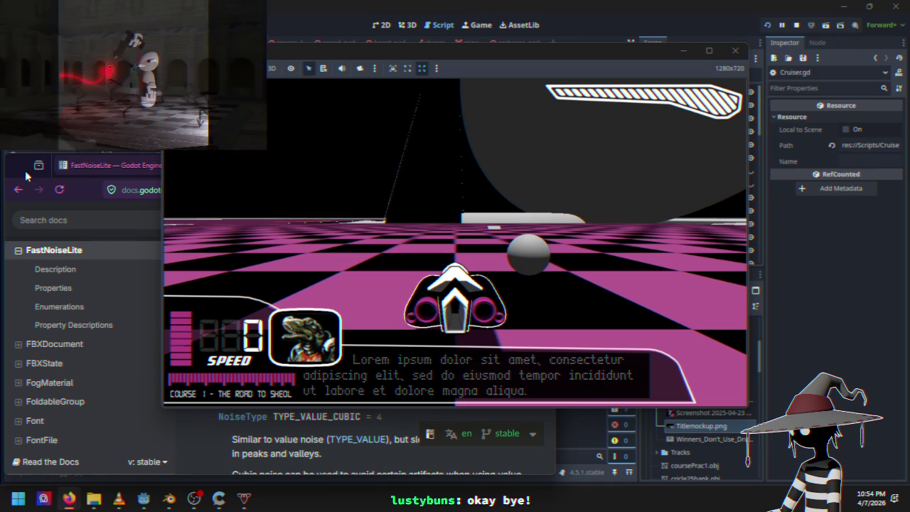
Step: Maximize the docs and scroll the FastNoiseLite property descriptions down to domain_warp_amplitude and domain_warp_enabled
double_click(33, 165)
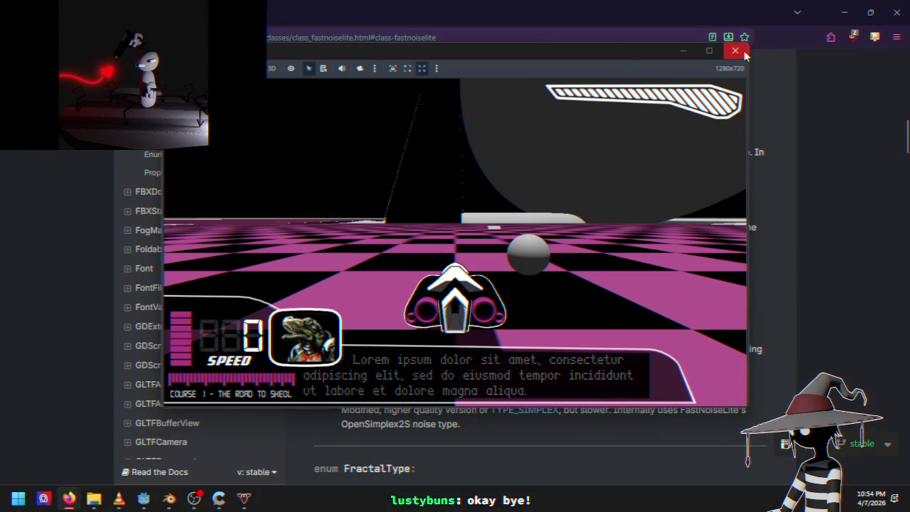
scroll(495, 189, "up", 5)
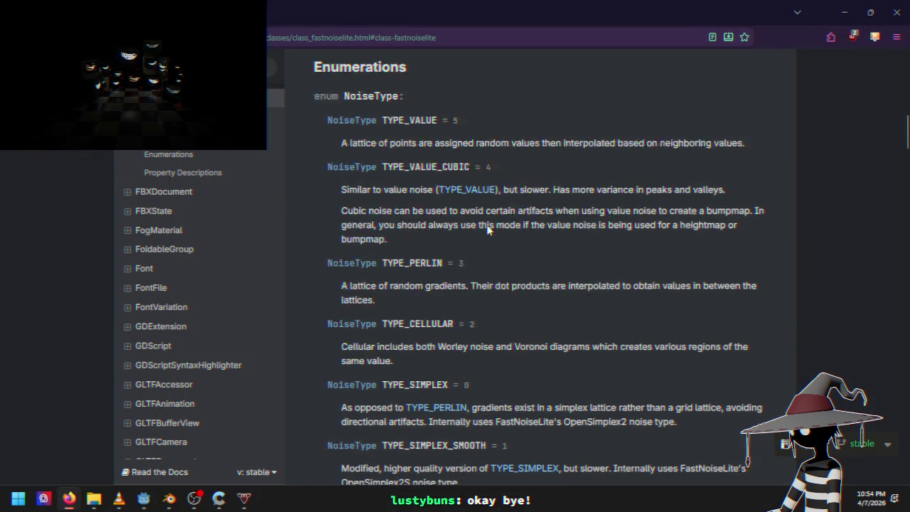
scroll(488, 229, "down", 1)
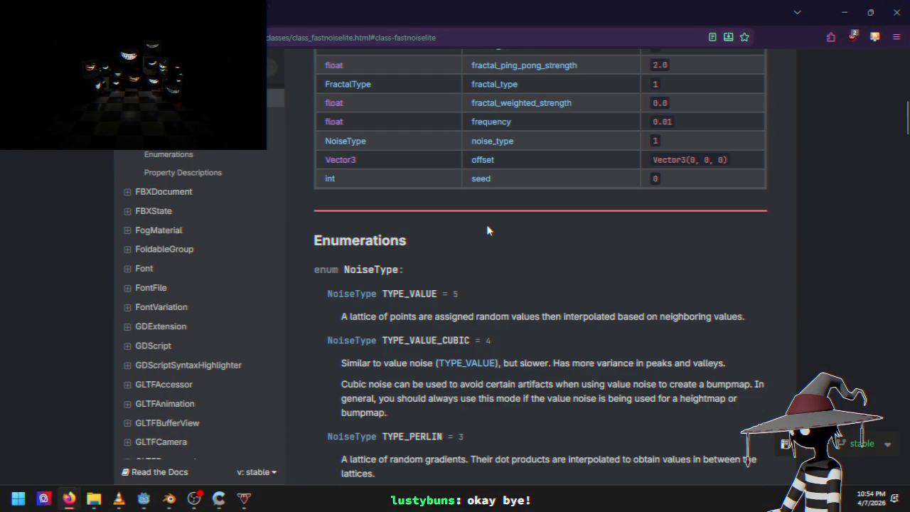
scroll(488, 230, "up", 5)
scroll(489, 220, "up", 5)
scroll(490, 216, "down", 3)
scroll(490, 217, "up", 2)
scroll(490, 217, "down", 10)
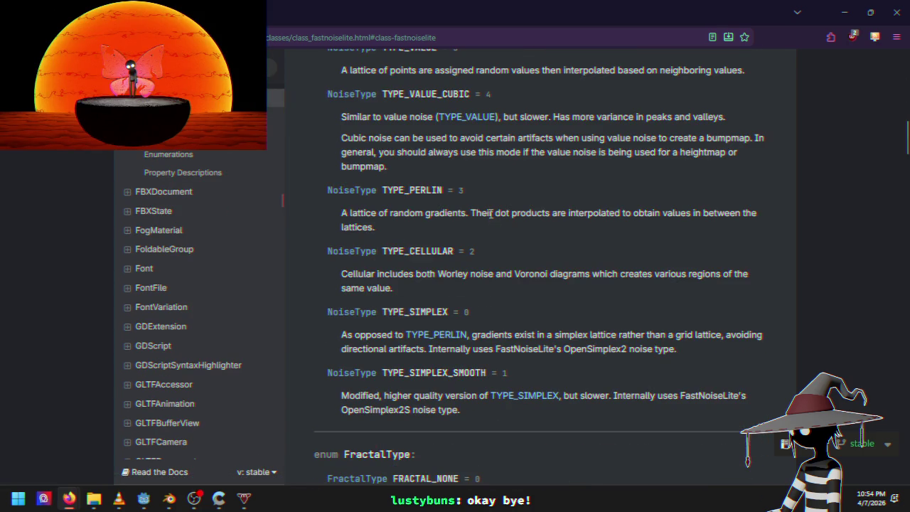
scroll(491, 214, "down", 5)
scroll(490, 213, "down", 5)
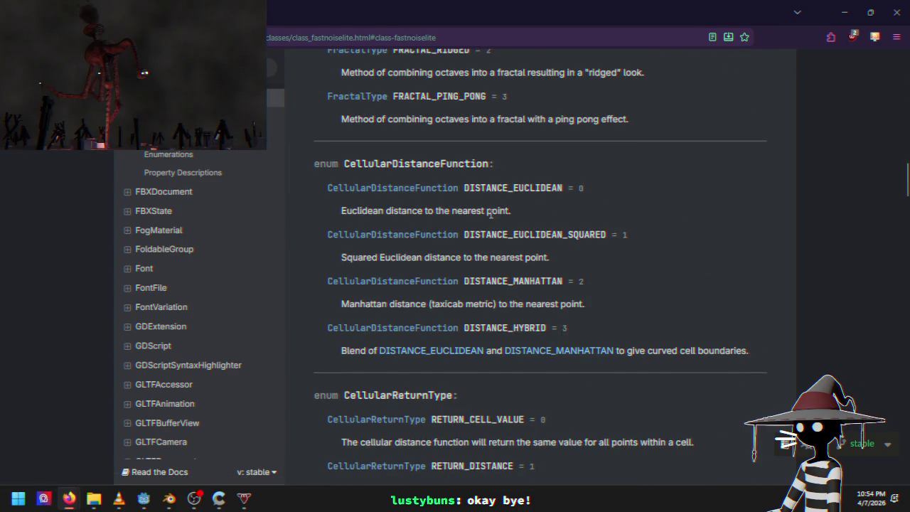
scroll(491, 214, "down", 5)
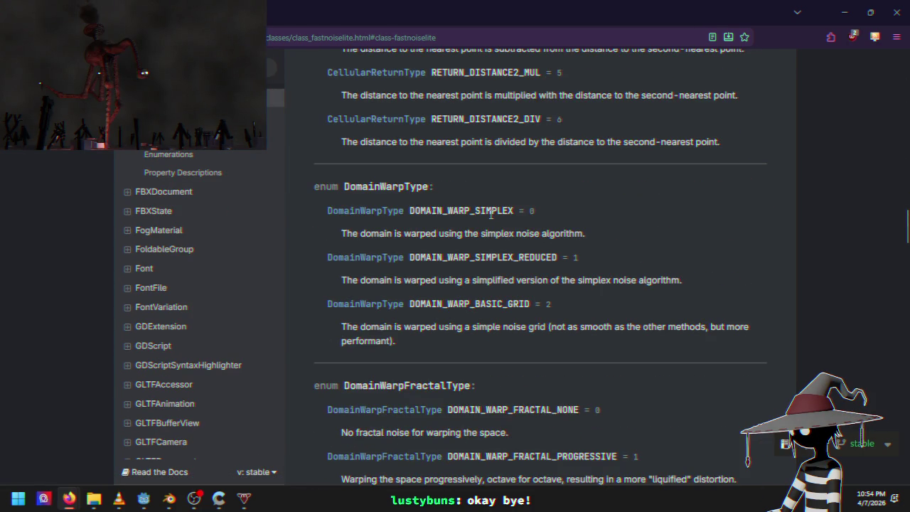
scroll(491, 215, "down", 4)
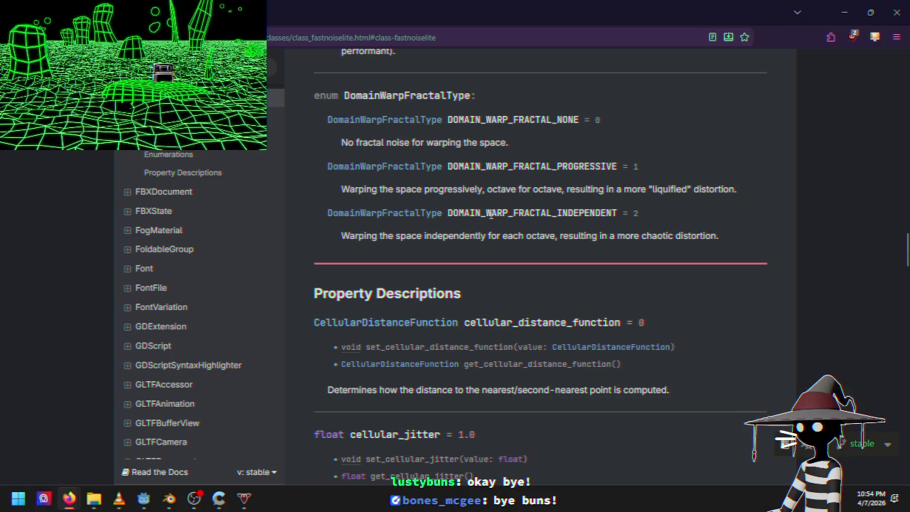
scroll(491, 215, "up", 4)
scroll(491, 217, "down", 5)
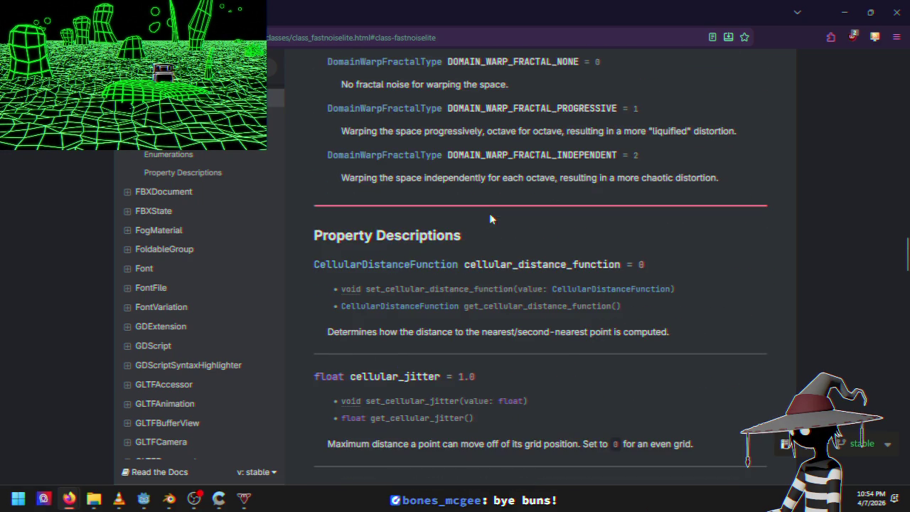
scroll(490, 218, "down", 1)
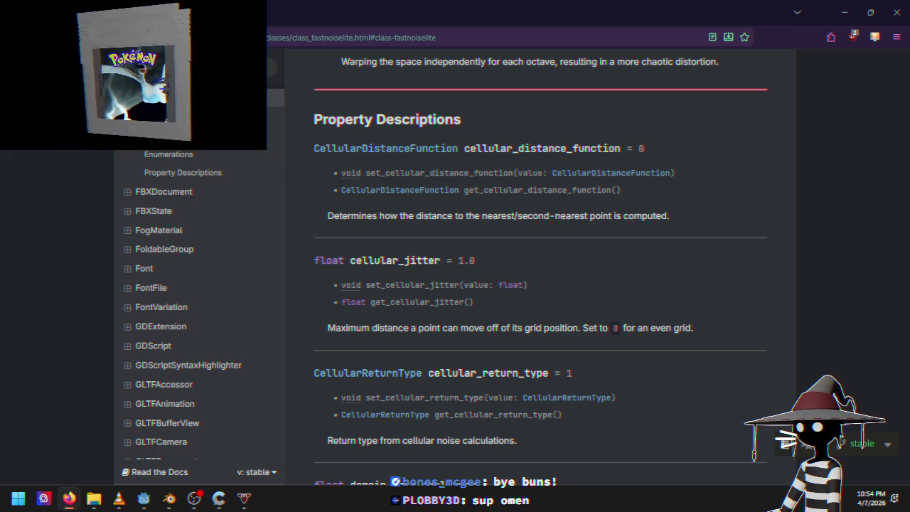
scroll(366, 228, "down", 3)
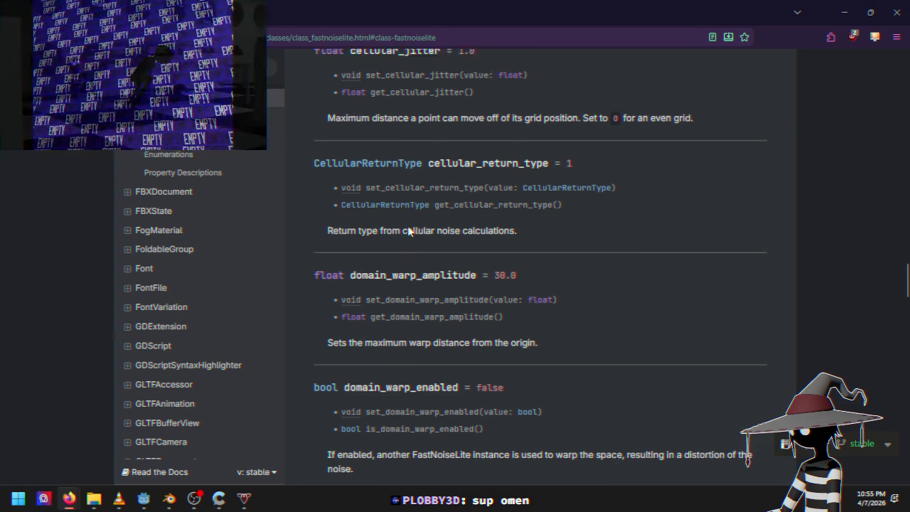
Step: Jump from the Properties table to the noise_type description, then return to the Godot editor
scroll(409, 228, "up", 5)
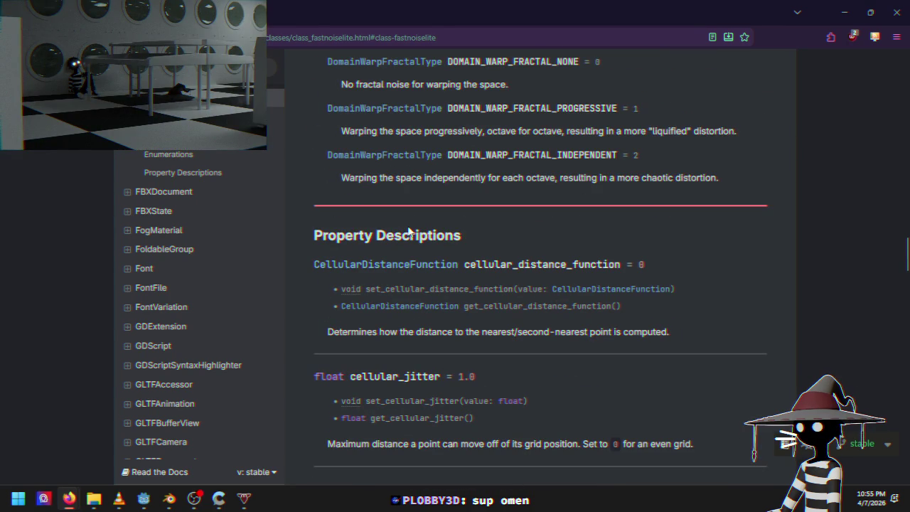
scroll(408, 230, "up", 9)
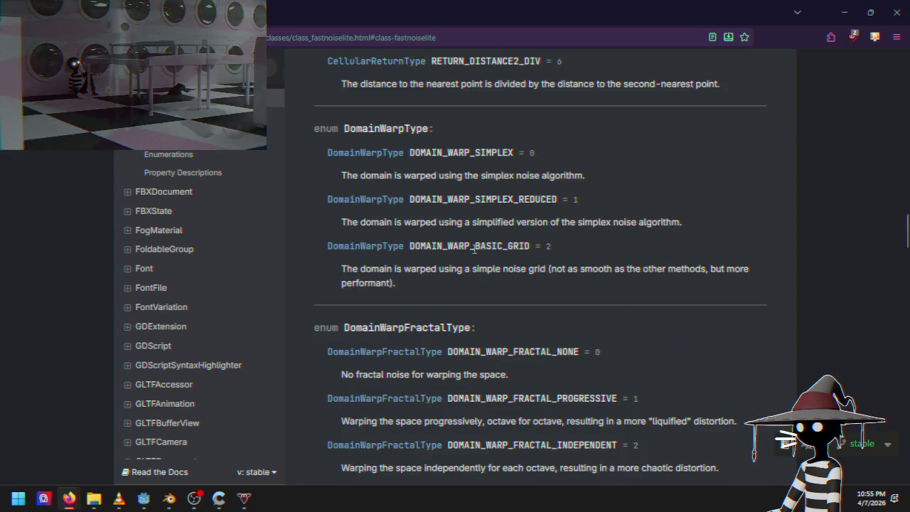
scroll(474, 248, "down", 7)
scroll(474, 249, "down", 15)
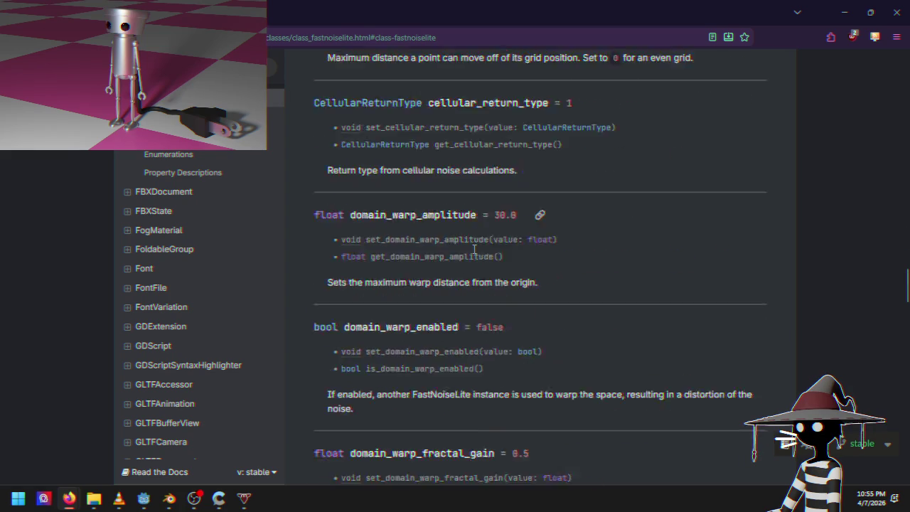
scroll(473, 248, "up", 18)
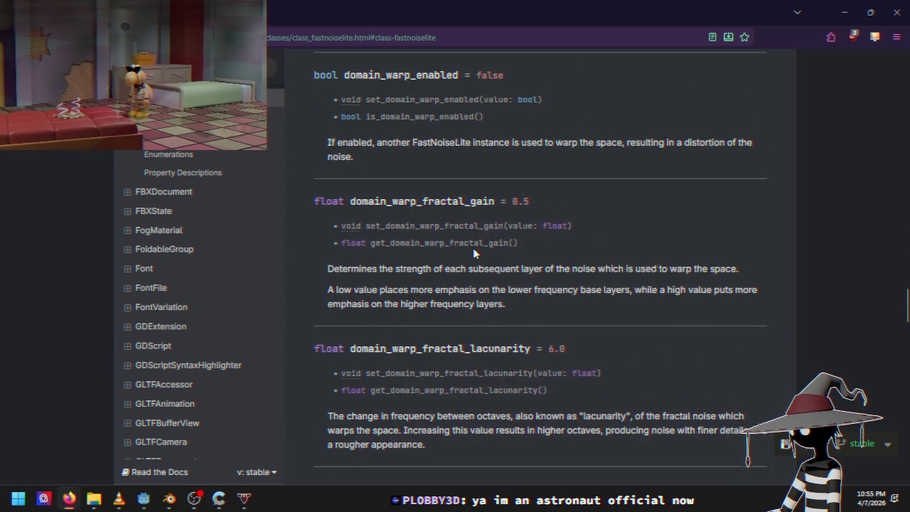
scroll(472, 247, "up", 15)
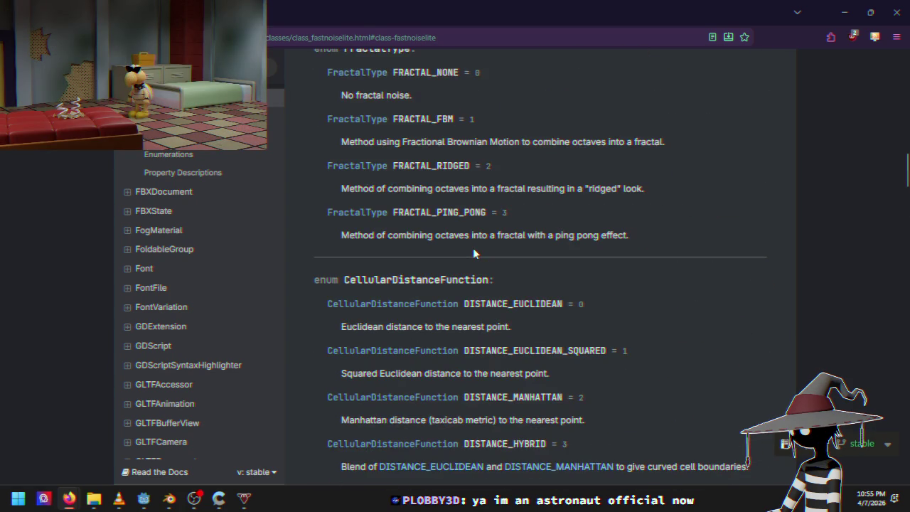
scroll(473, 249, "up", 12)
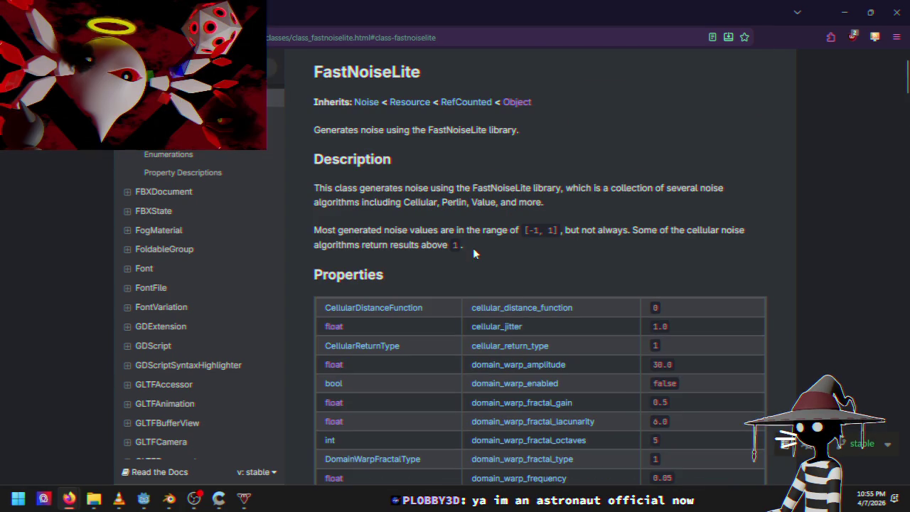
scroll(523, 282, "down", 3)
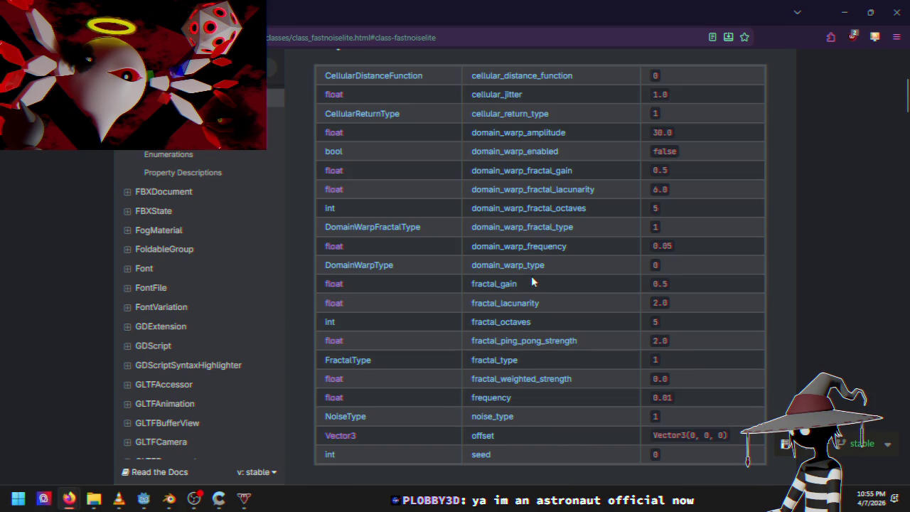
scroll(528, 239, "down", 2)
scroll(485, 285, "down", 2)
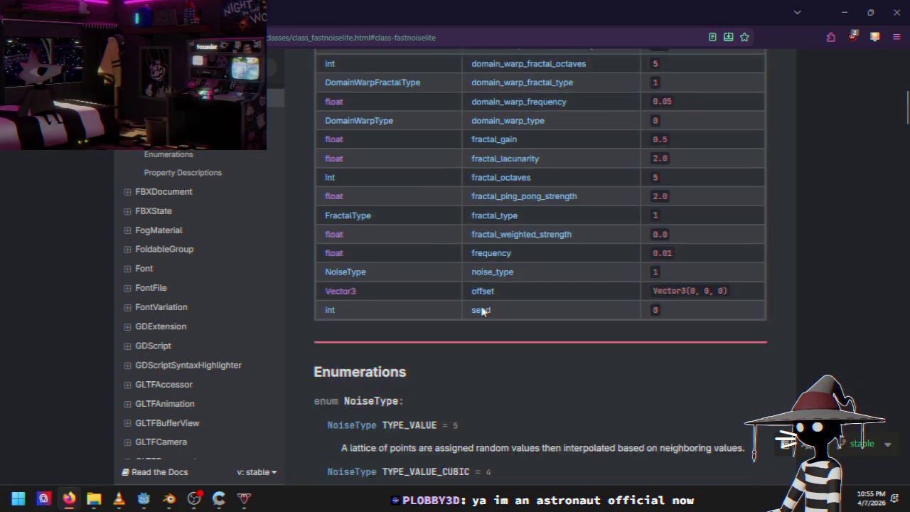
scroll(520, 244, "up", 2)
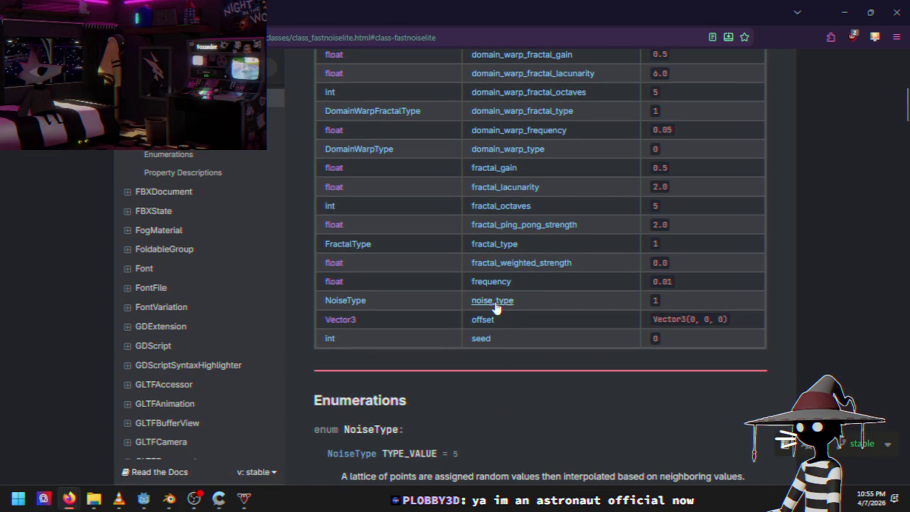
left_click(496, 302)
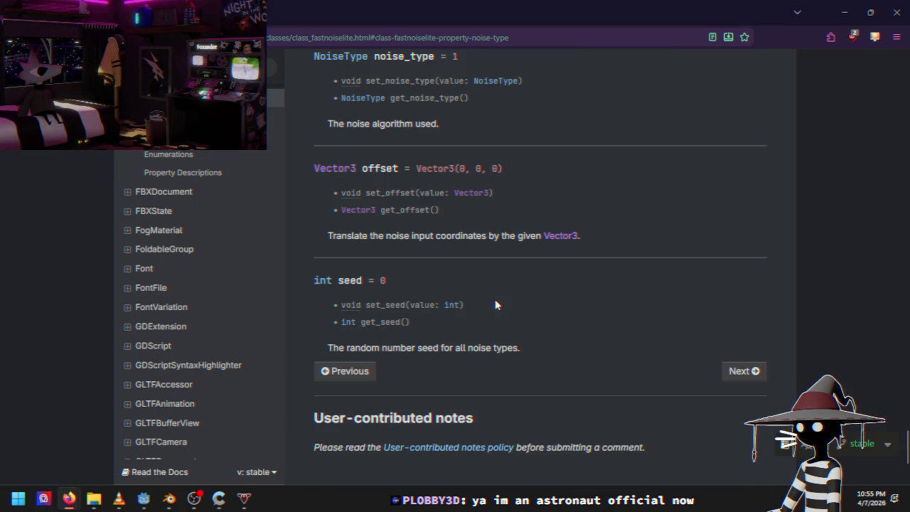
scroll(469, 171, "up", 10)
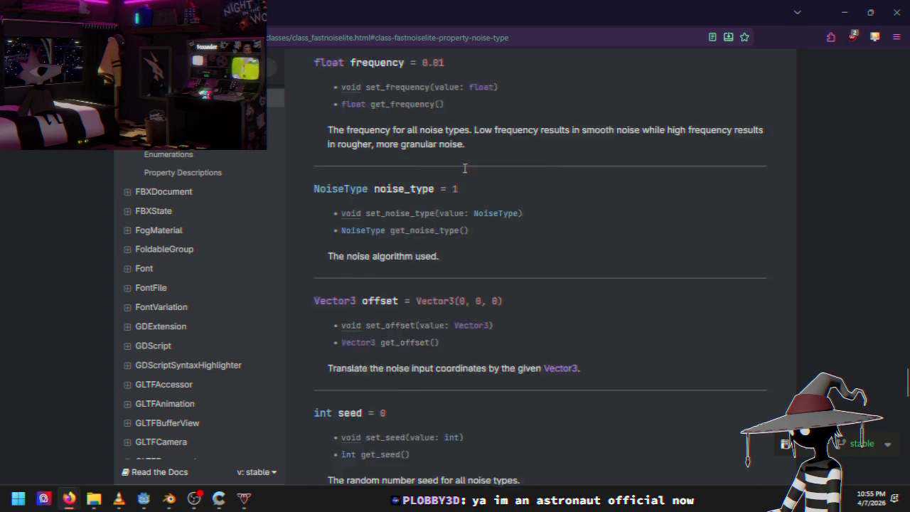
scroll(491, 321, "up", 8)
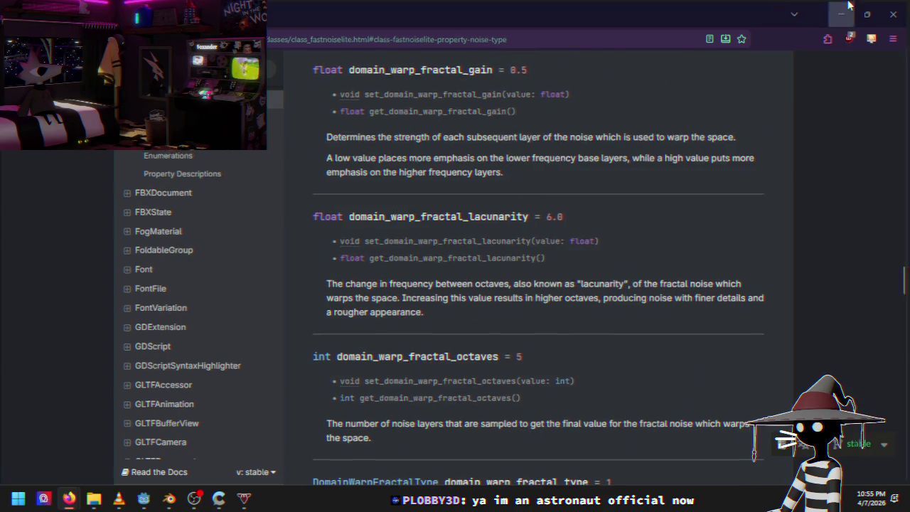
key("alt+Tab")
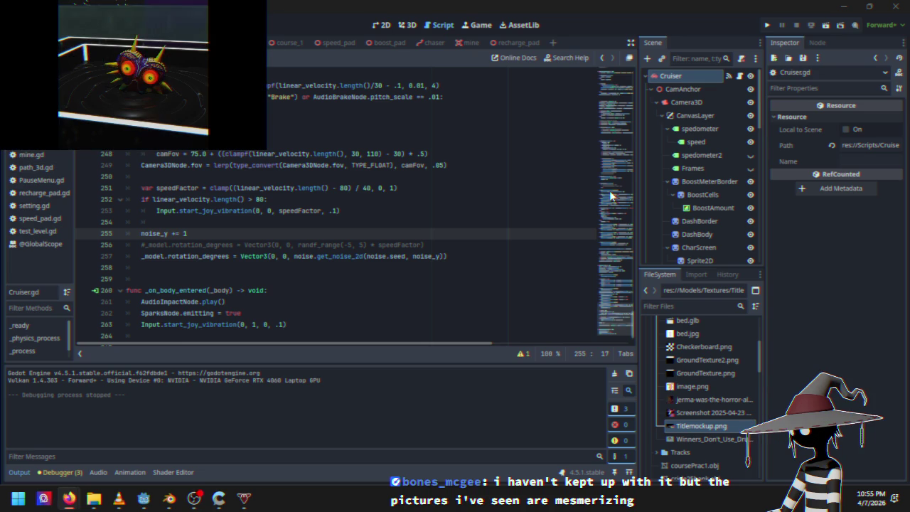
Step: Inspect the speed and spedometer label nodes, then select ScreenFilterCaught in the Scene dock
left_click(704, 168)
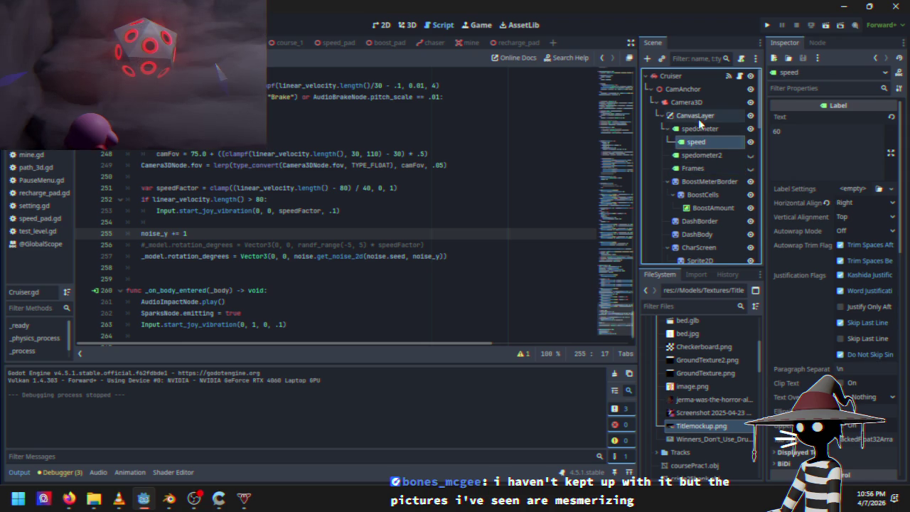
left_click(696, 130)
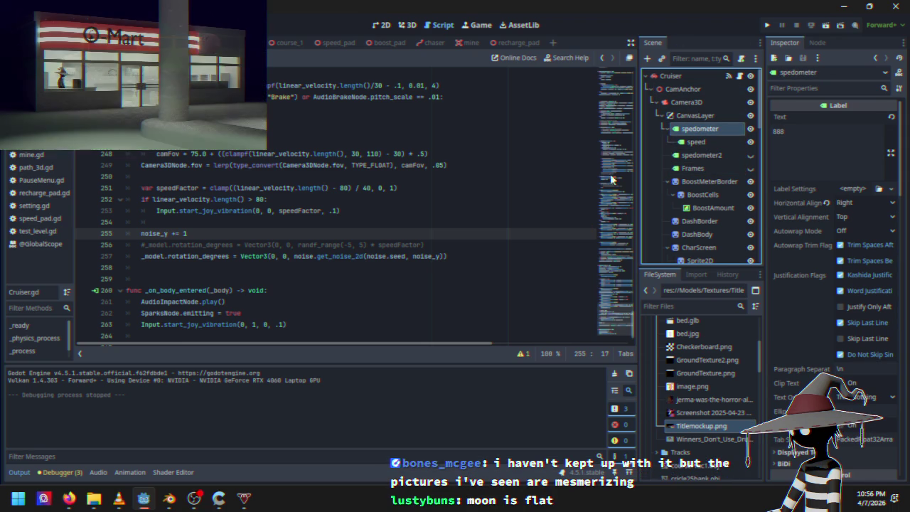
scroll(692, 220, "down", 10)
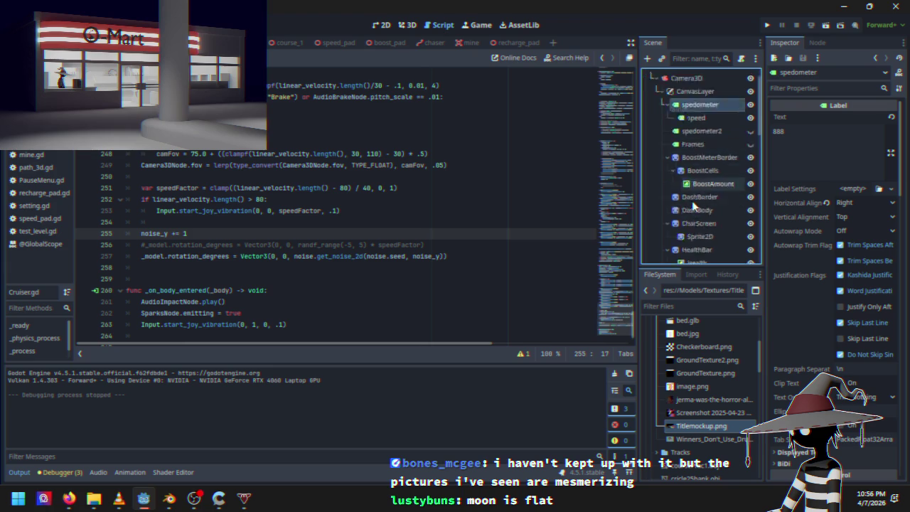
scroll(692, 221, "down", 4)
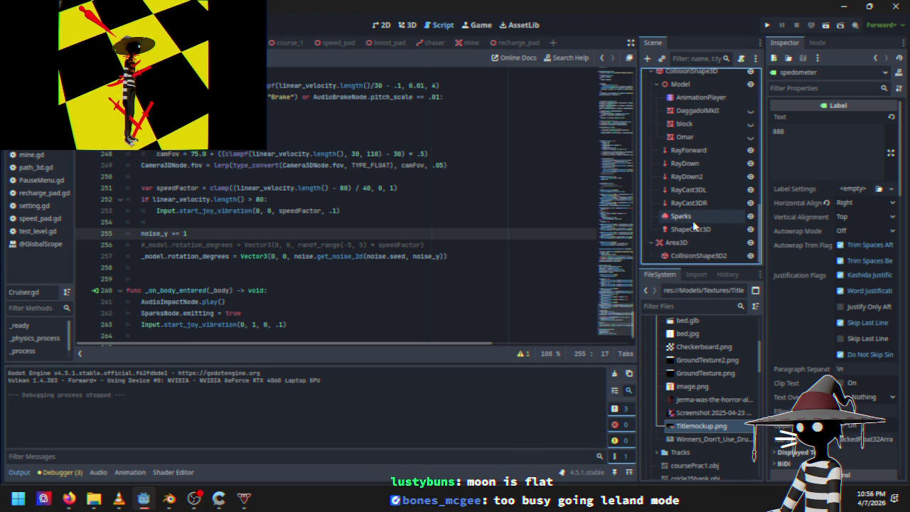
scroll(693, 225, "up", 10)
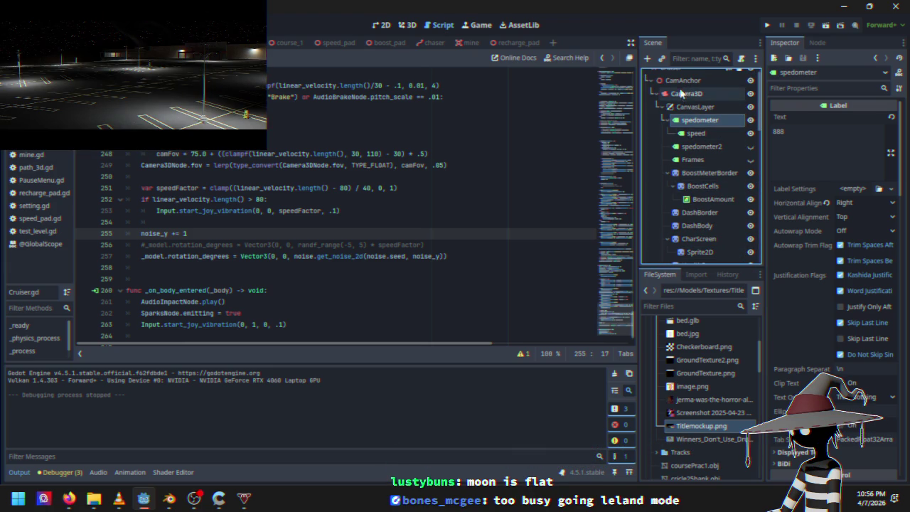
scroll(685, 199, "up", 1)
scroll(693, 135, "down", 5)
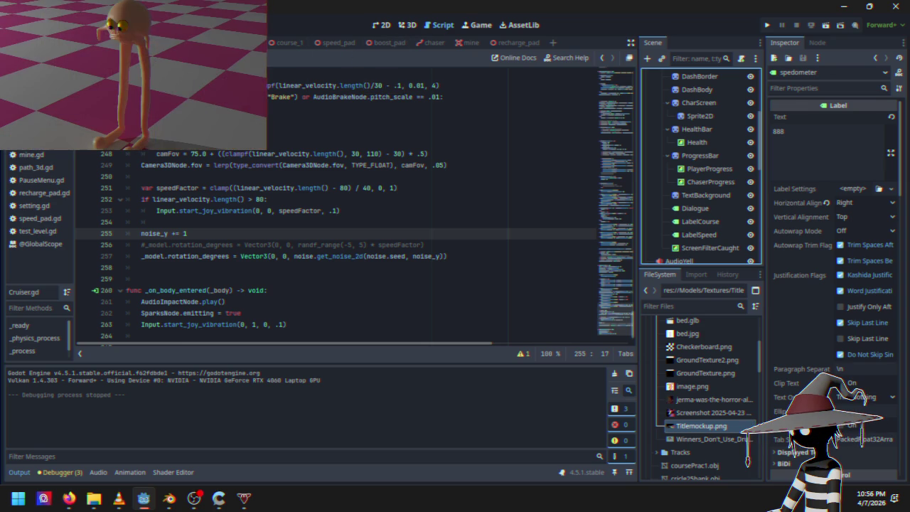
scroll(688, 199, "down", 1)
scroll(685, 197, "down", 4)
scroll(688, 203, "up", 2)
left_click(705, 177)
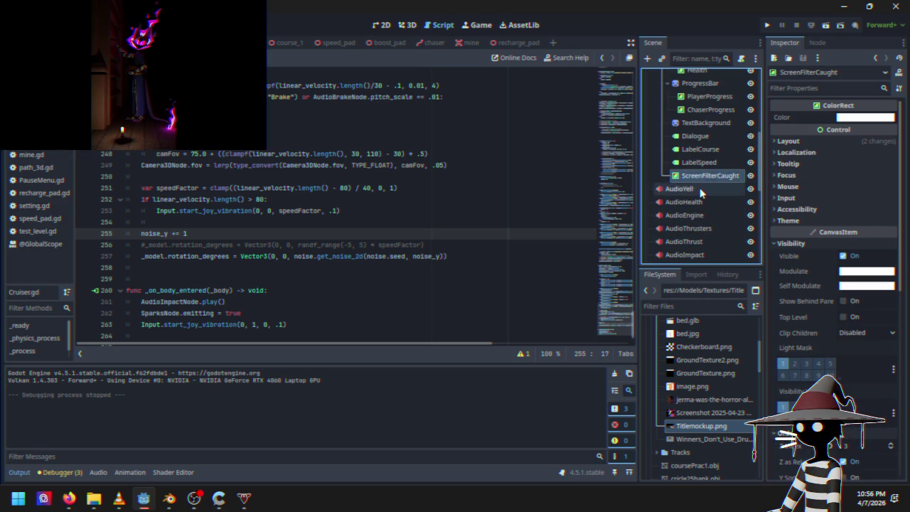
scroll(690, 212, "up", 5)
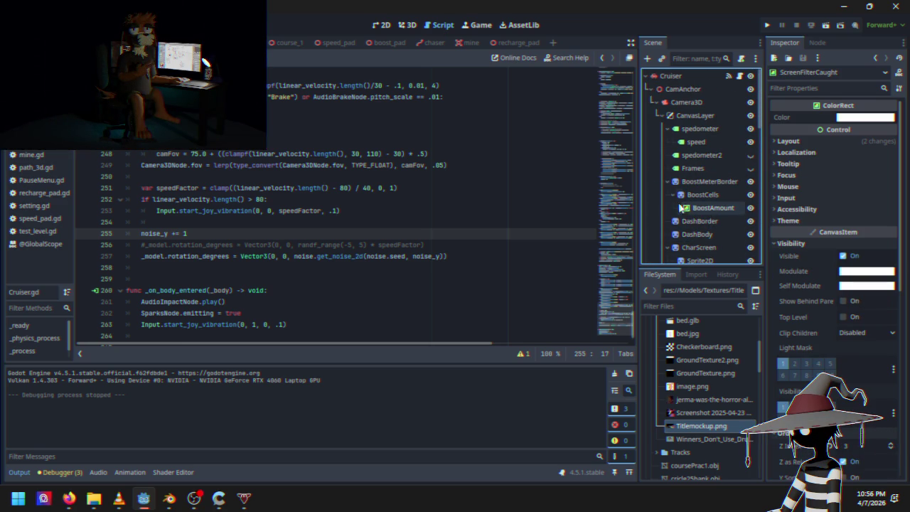
scroll(796, 295, "down", 4)
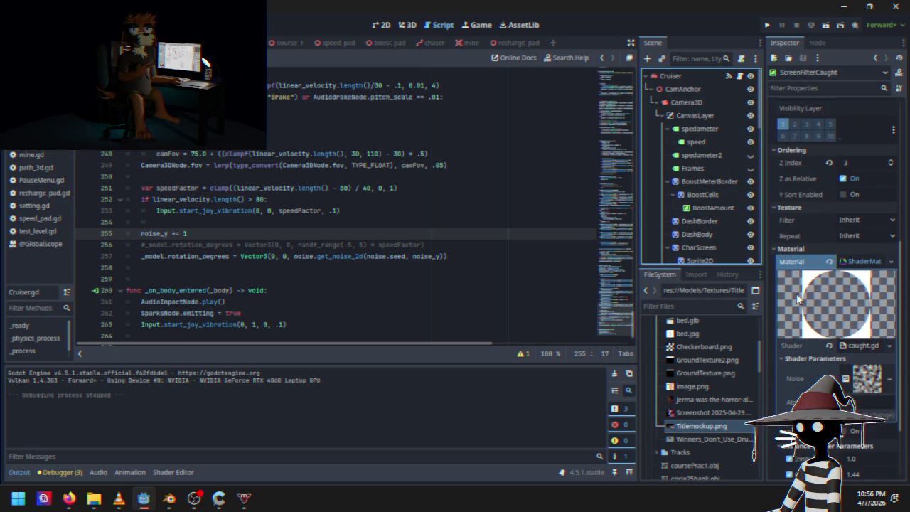
scroll(781, 236, "down", 1)
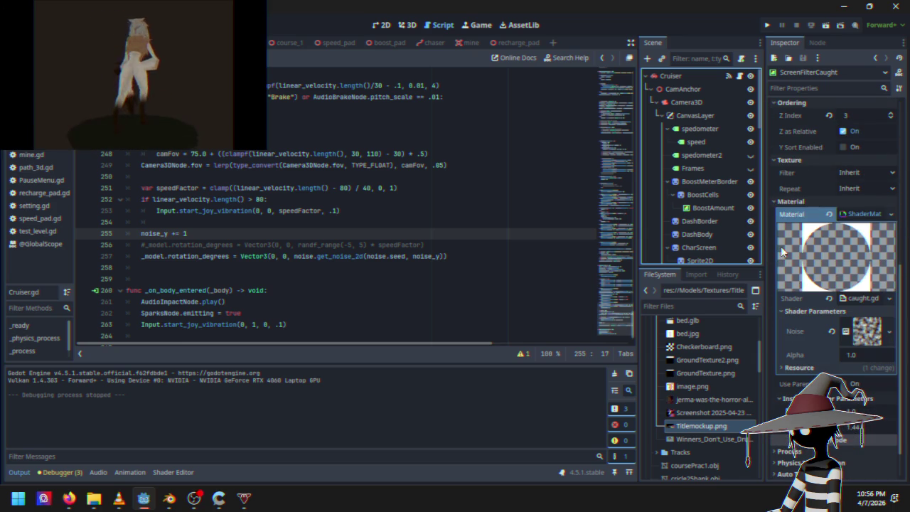
scroll(781, 246, "up", 5)
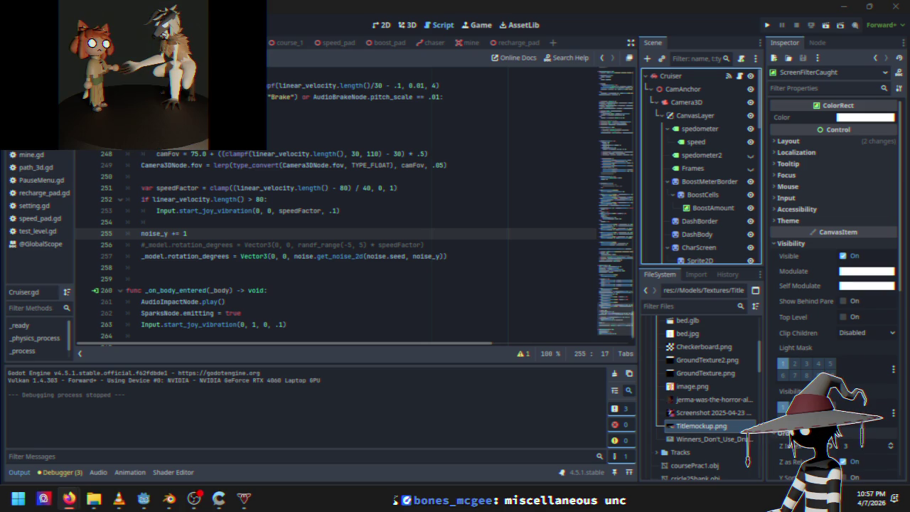
left_click(340, 211)
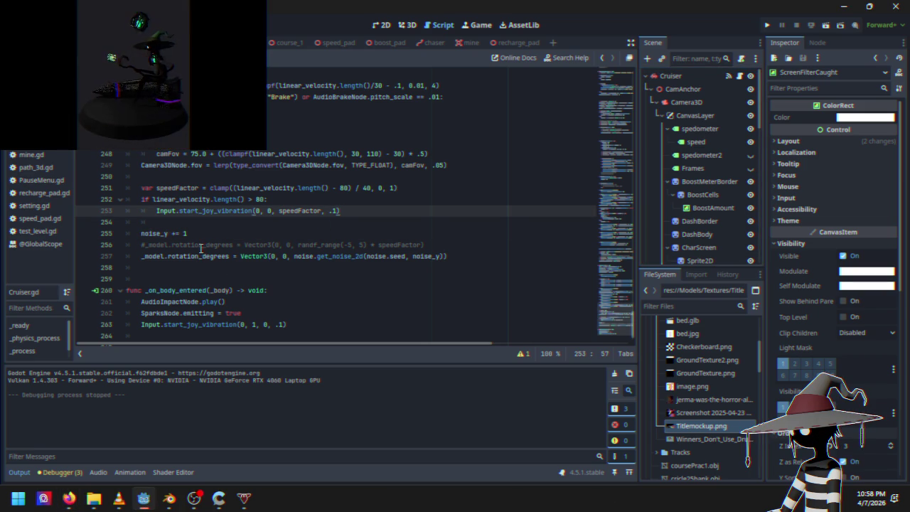
Step: In the Cruiser scene's 2D view, add a Sprite2D node as a child of CanvasLayer
left_click(691, 77)
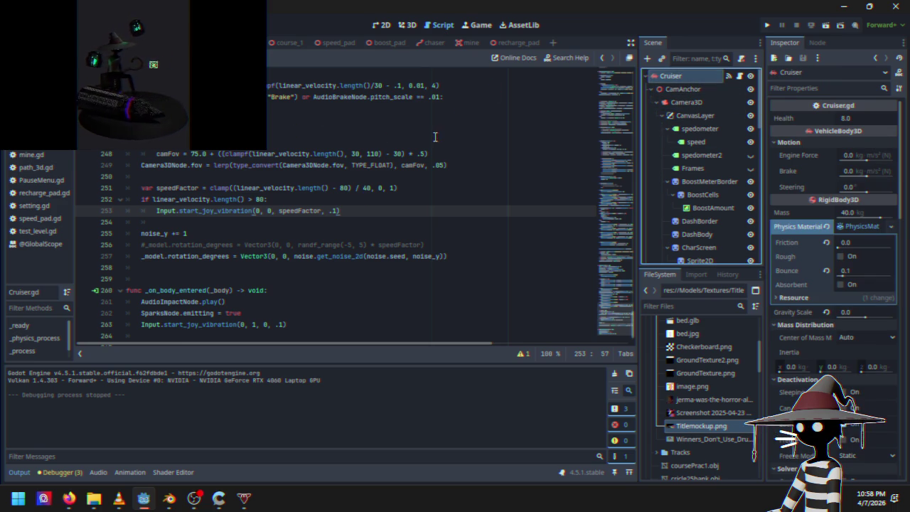
left_click(388, 26)
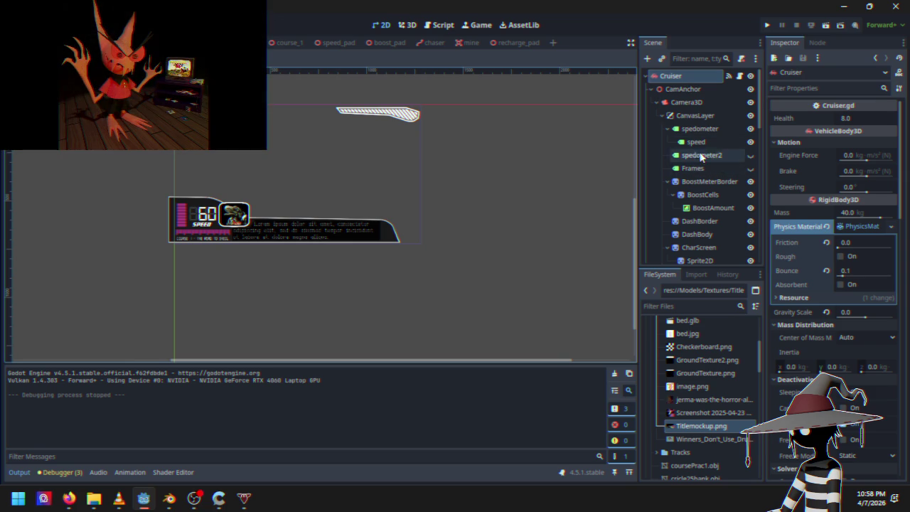
left_click(688, 115)
right_click(695, 116)
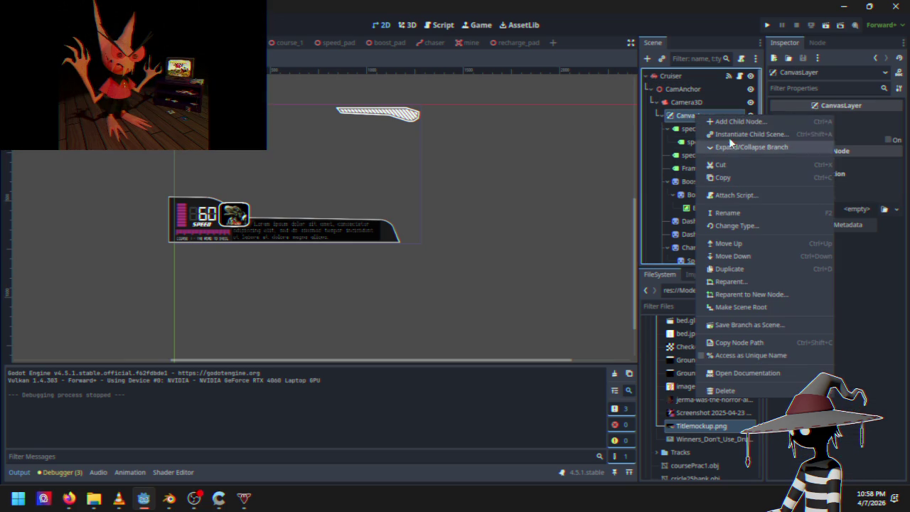
left_click(734, 127)
left_click(285, 177)
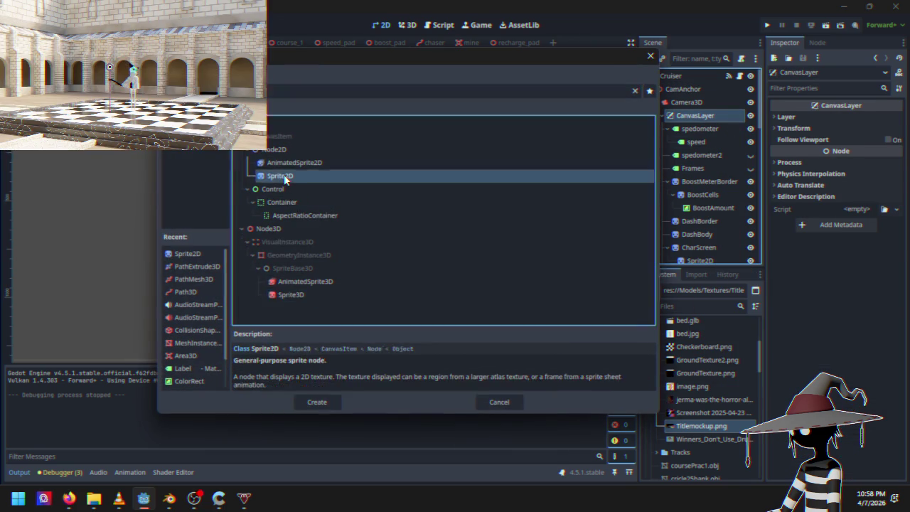
double_click(284, 177)
scroll(182, 170, "up", 4)
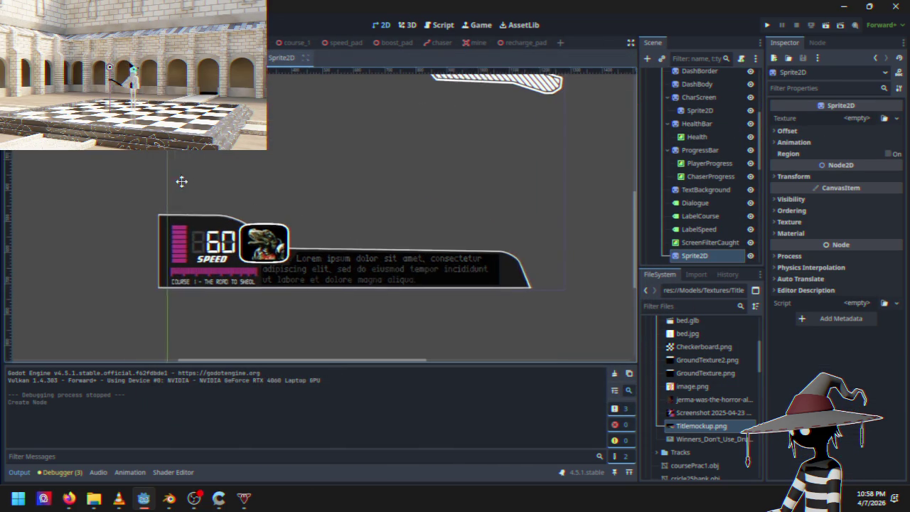
left_click(860, 118)
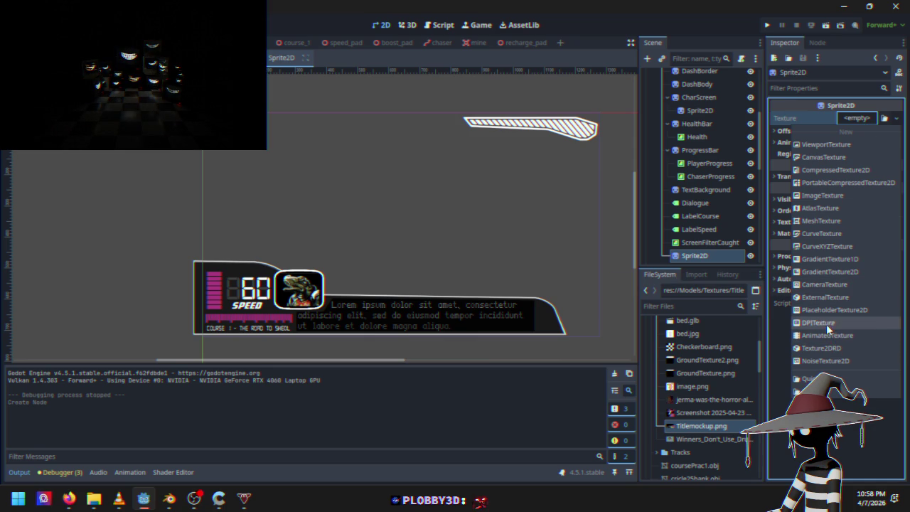
Step: Give the sprite a new NoiseTexture, then move it right and down and shrink it on the canvas
left_click(833, 361)
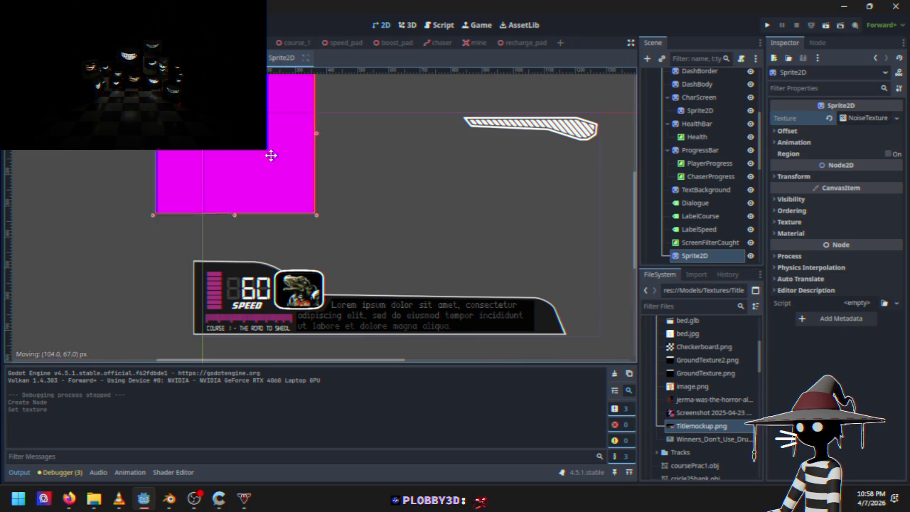
left_click_drag(212, 121, 313, 185)
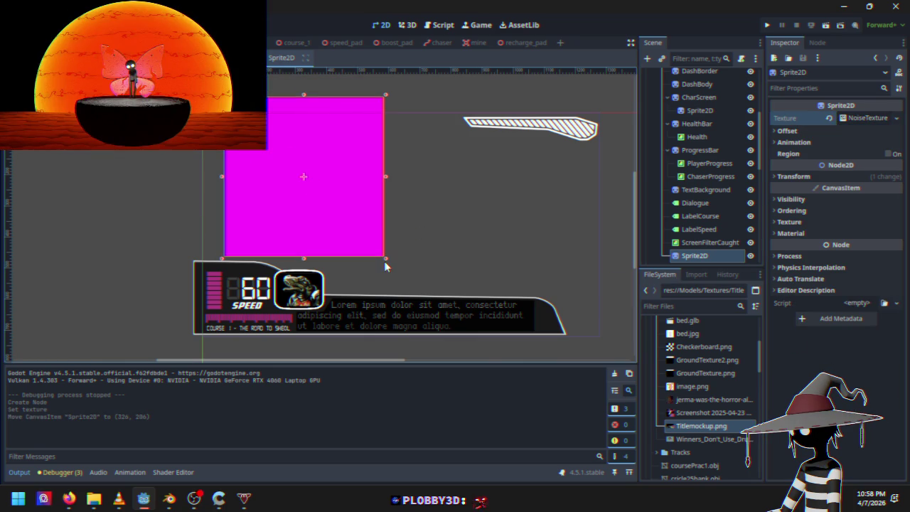
mouse_move(384, 259)
left_mouse_down()
mouse_move(339, 216)
mouse_move(299, 132)
mouse_move(282, 124)
mouse_move(266, 141)
left_mouse_up()
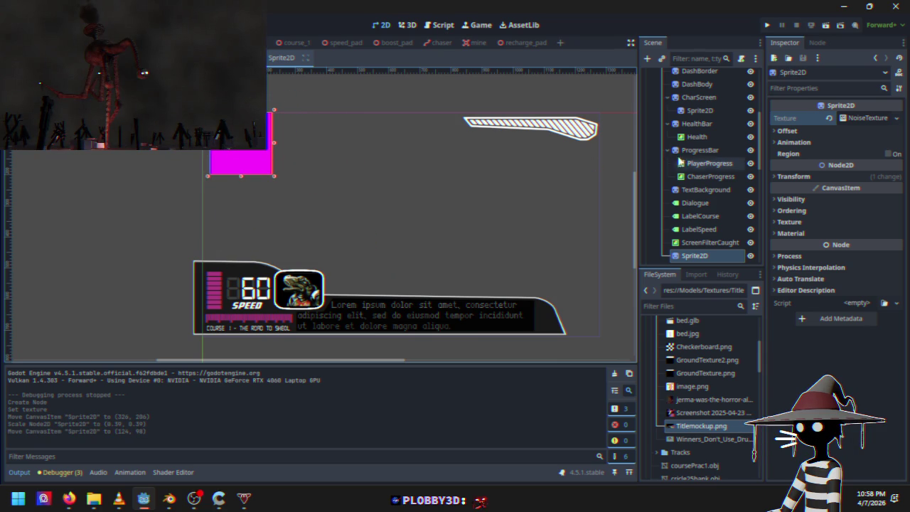
Step: Set the NoiseTexture's Noise to a new FastNoiseLite and bring the sprite into view
left_click(857, 118)
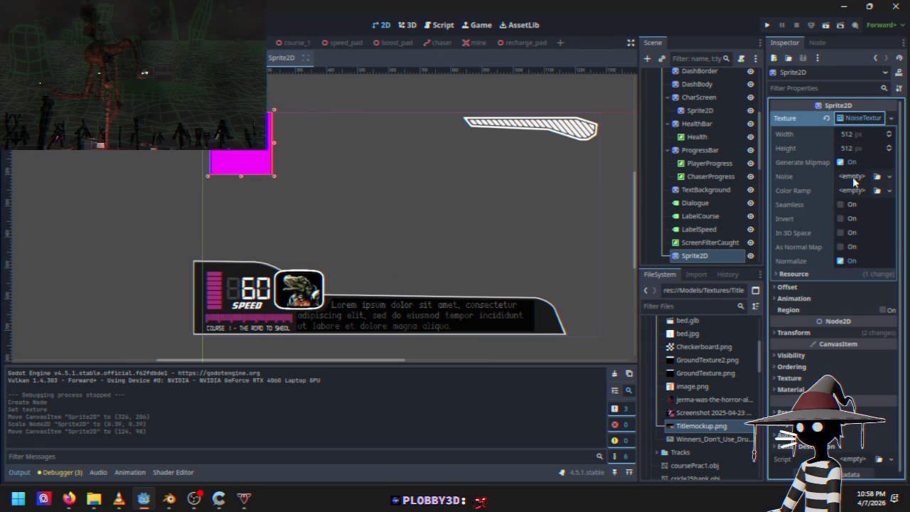
left_click(852, 176)
left_click(861, 204)
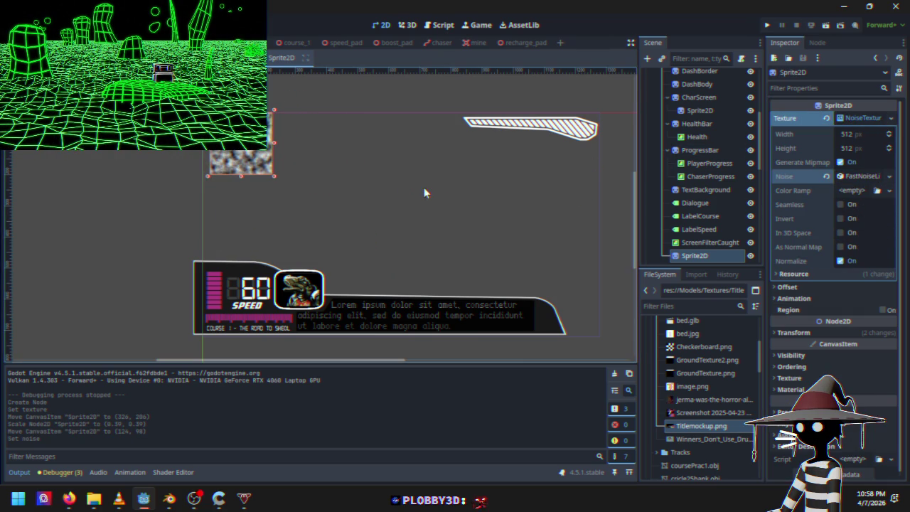
scroll(268, 162, "up", 3)
left_click_drag(295, 120, 346, 175)
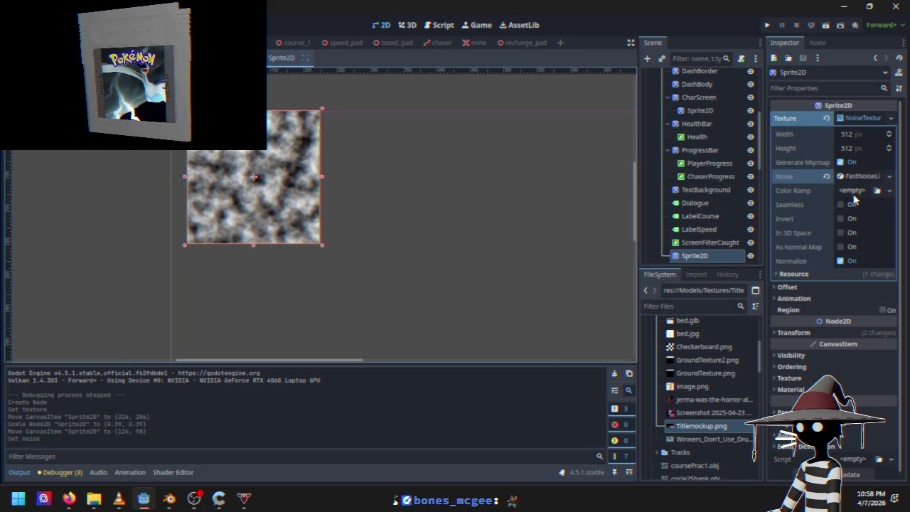
Step: Try a different FastNoiseLite frequency, then set Frequency to 0.01
left_click(862, 177)
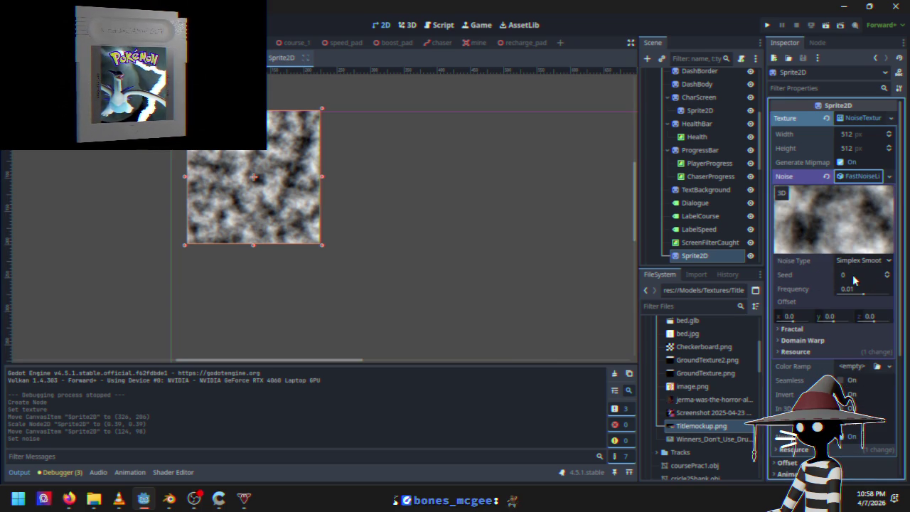
mouse_move(863, 297)
left_mouse_down()
mouse_move(876, 297)
mouse_move(852, 298)
mouse_move(877, 297)
mouse_move(833, 296)
left_mouse_up()
type("0.01")
key("Return")
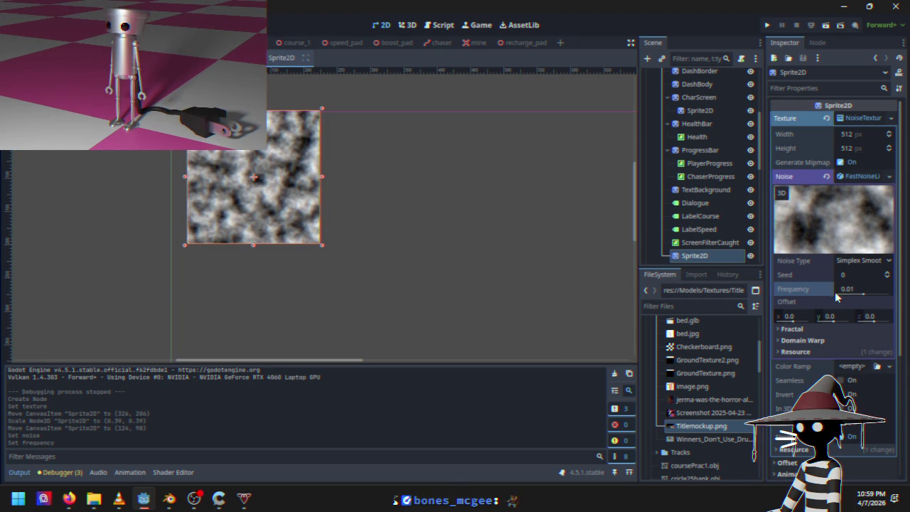
Step: Set the noise's Fractal Type to None
left_click(808, 328)
scroll(809, 320, "down", 2)
scroll(809, 321, "down", 2)
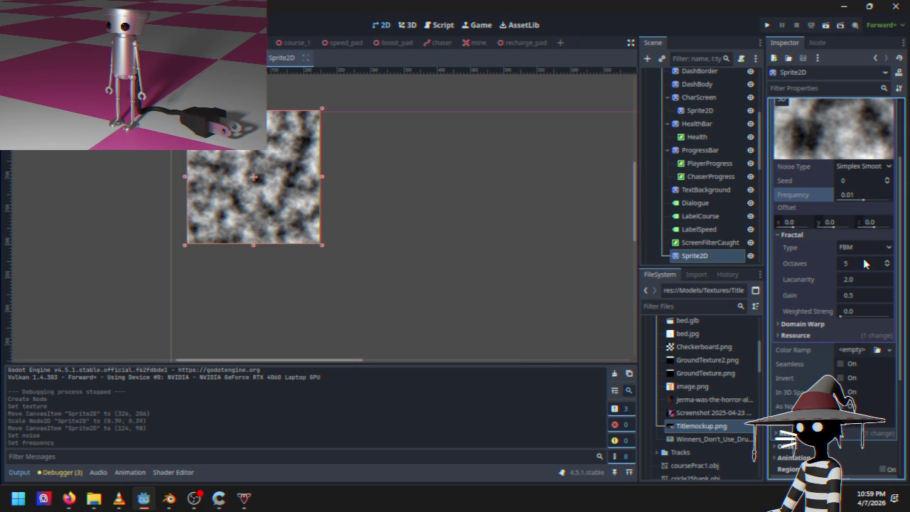
left_click(867, 247)
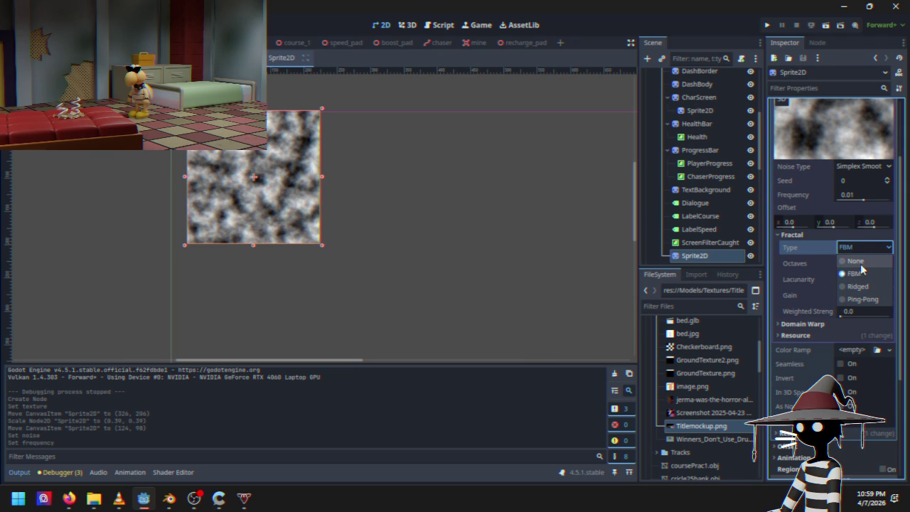
left_click(856, 268)
left_click(859, 253)
left_click(862, 261)
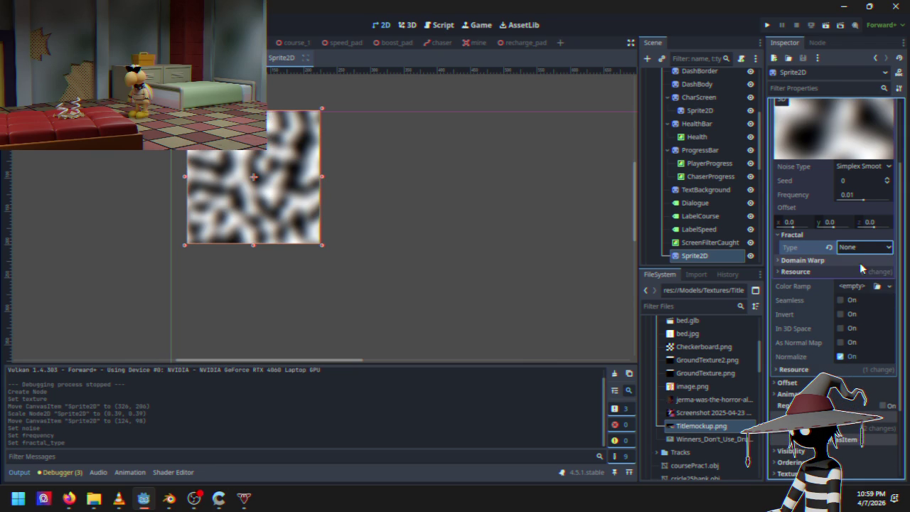
Step: Try the Ridged and Ping-Pong fractal types, settle on FBM, and run the game
left_click(863, 247)
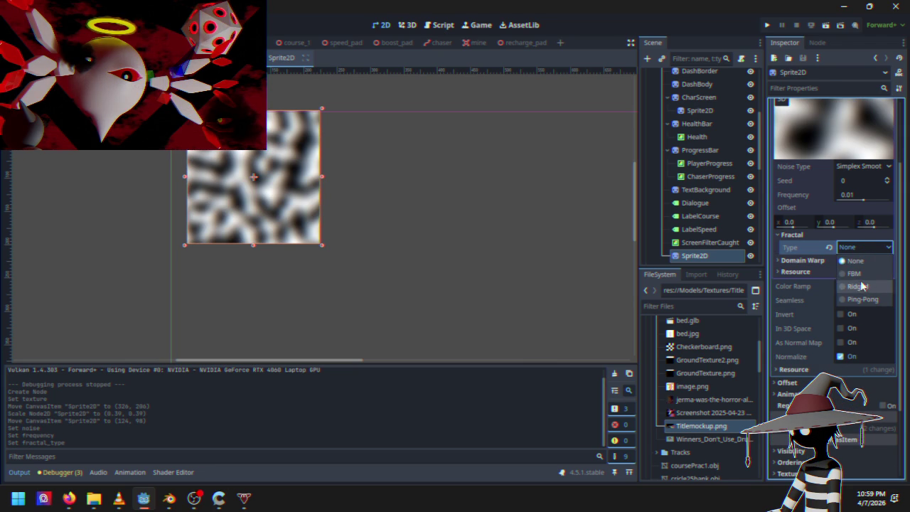
key("Escape")
left_click(864, 247)
left_click(864, 286)
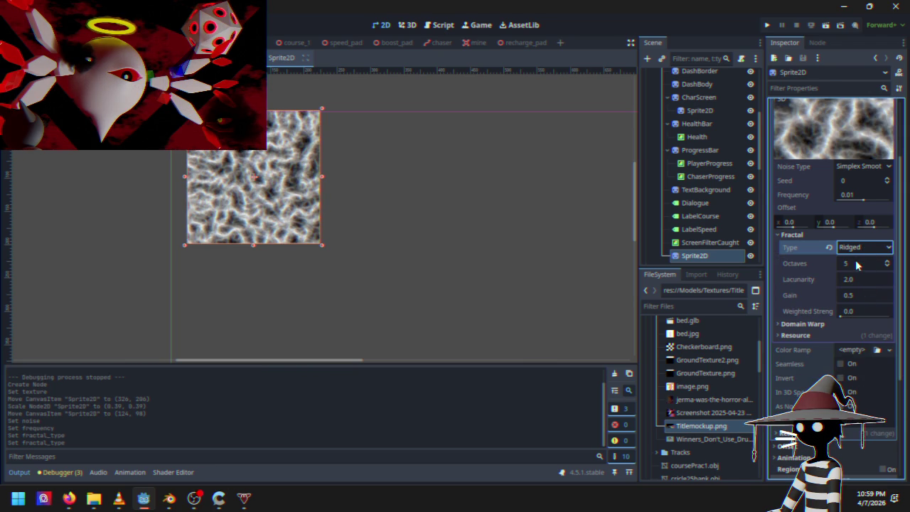
left_click(864, 249)
left_click(869, 301)
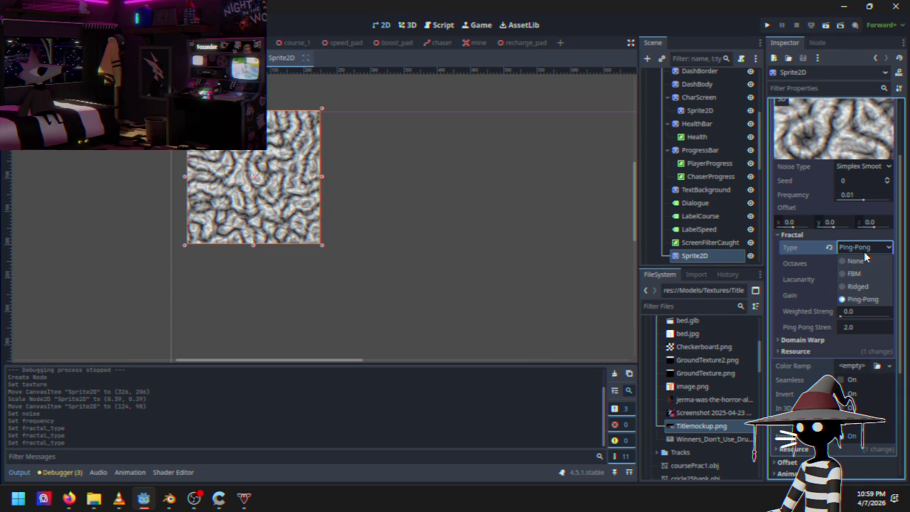
left_click(866, 273)
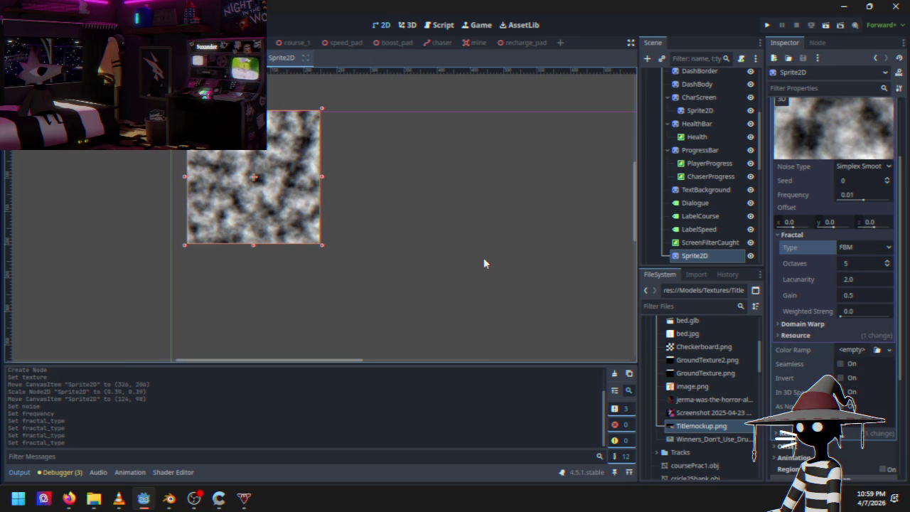
left_click(767, 27)
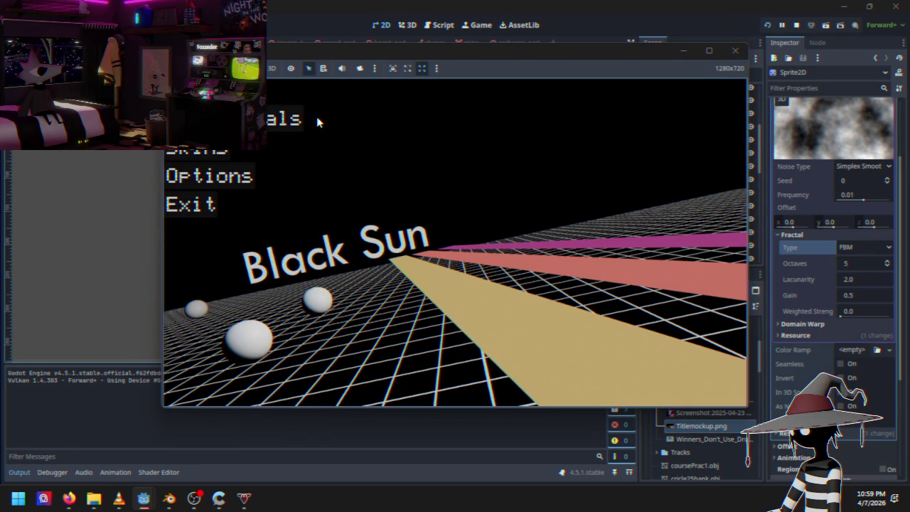
Step: Start a race to see the noise sprite on the HUD, quit with F8, and return to the script
key("Return")
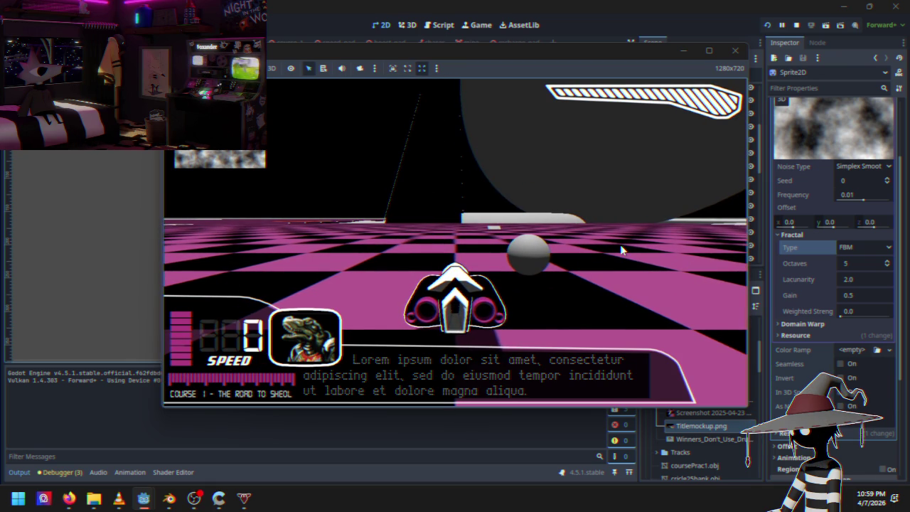
key("F8")
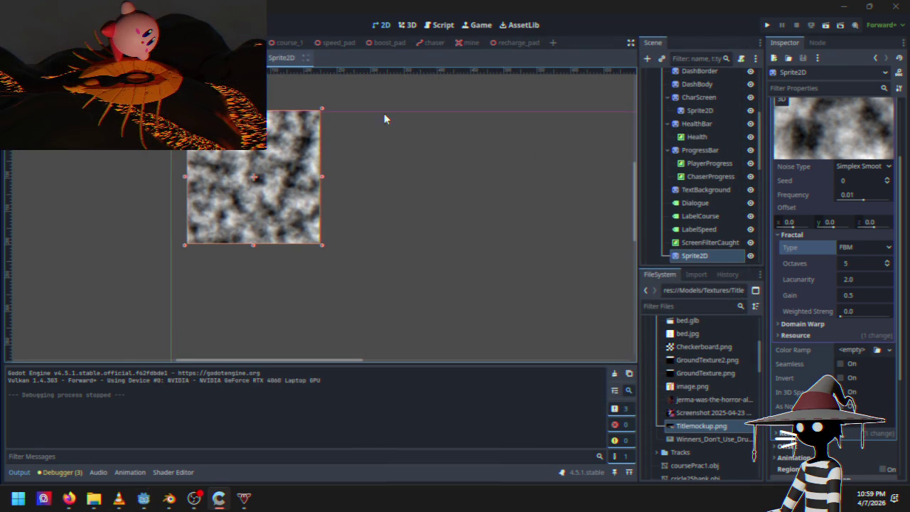
left_click(442, 25)
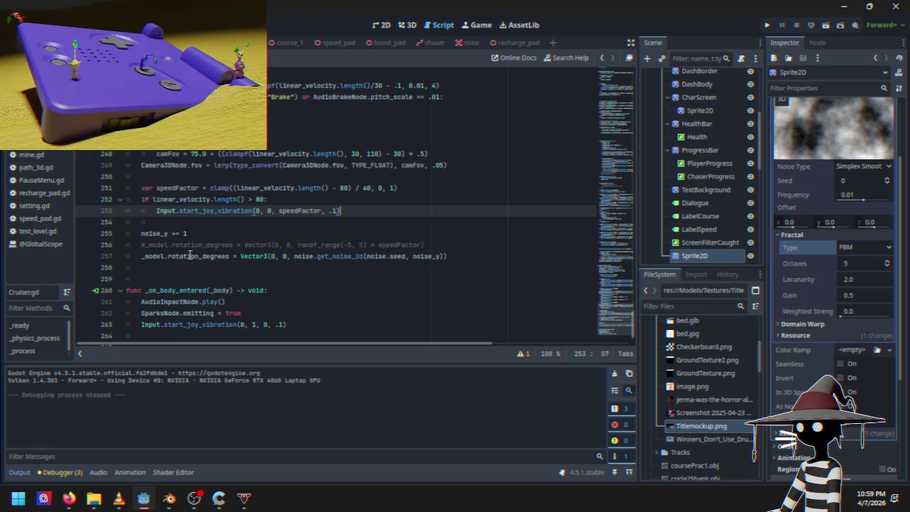
Step: Change line 257 from _model.rotation_degrees to _model.rotation and run the game
left_click_drag(198, 256, 216, 258)
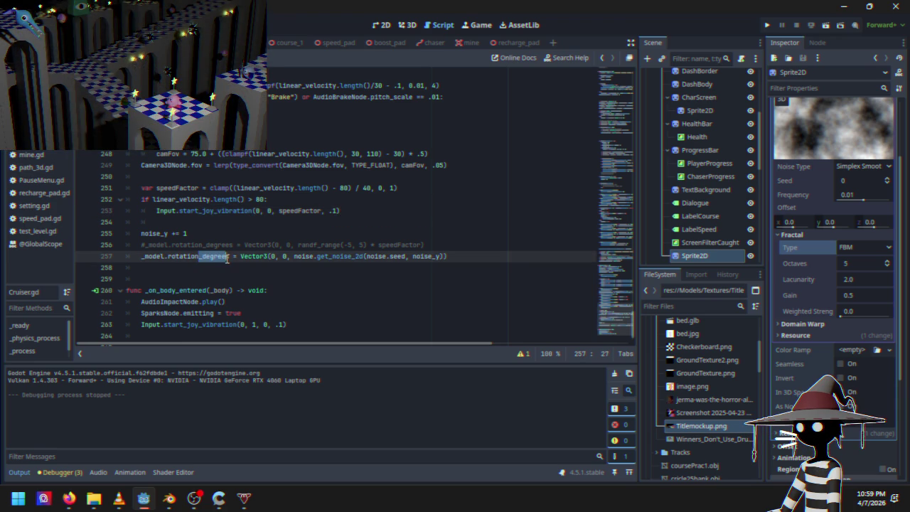
key("BackSpace")
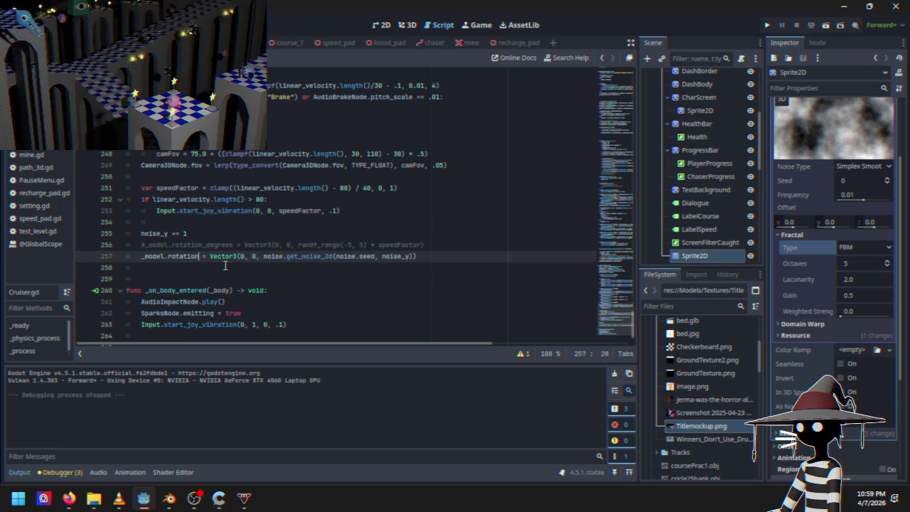
left_click(763, 26)
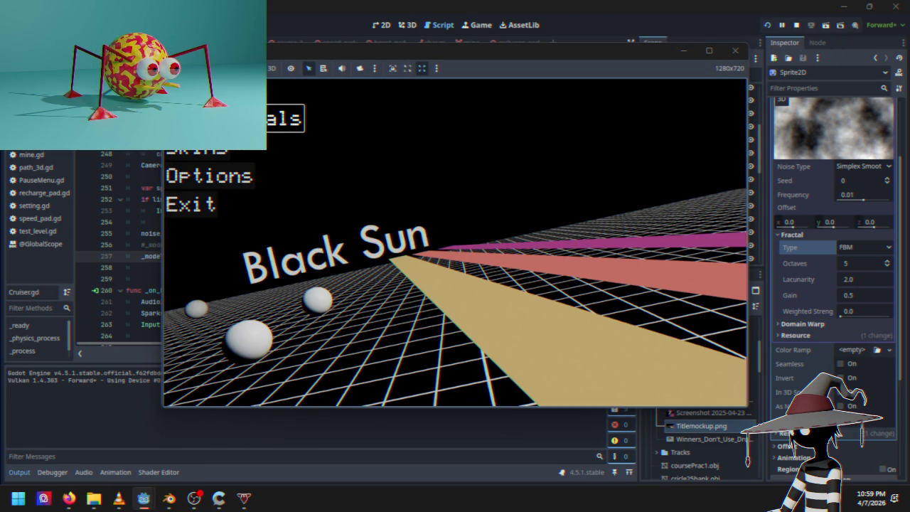
Step: Start the Course 1 race to watch the cruiser roll from the noise rotation, then stop the test
key("Return")
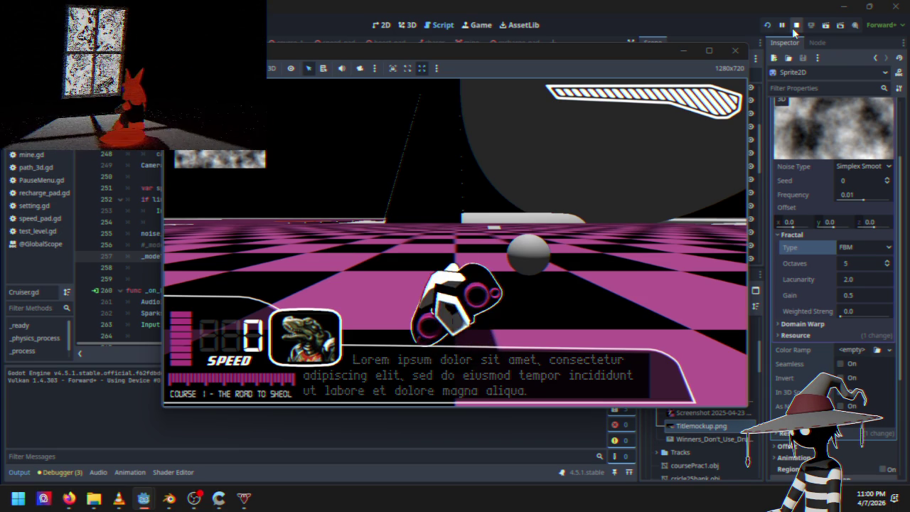
left_click(795, 27)
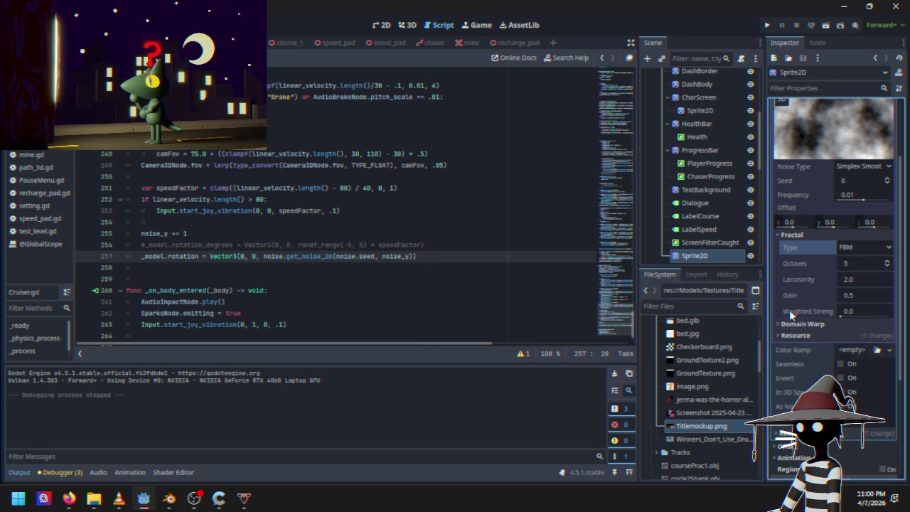
scroll(789, 309, "up", 3)
scroll(789, 307, "down", 8)
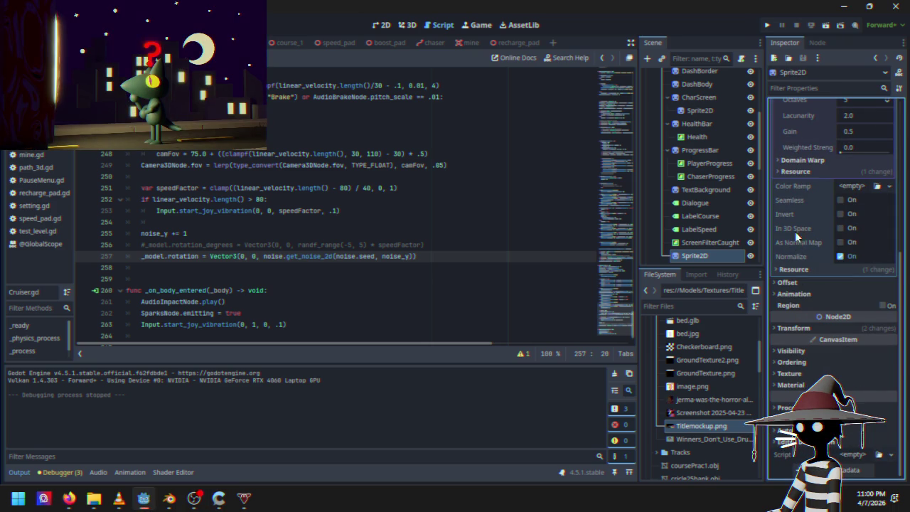
scroll(801, 221, "up", 8)
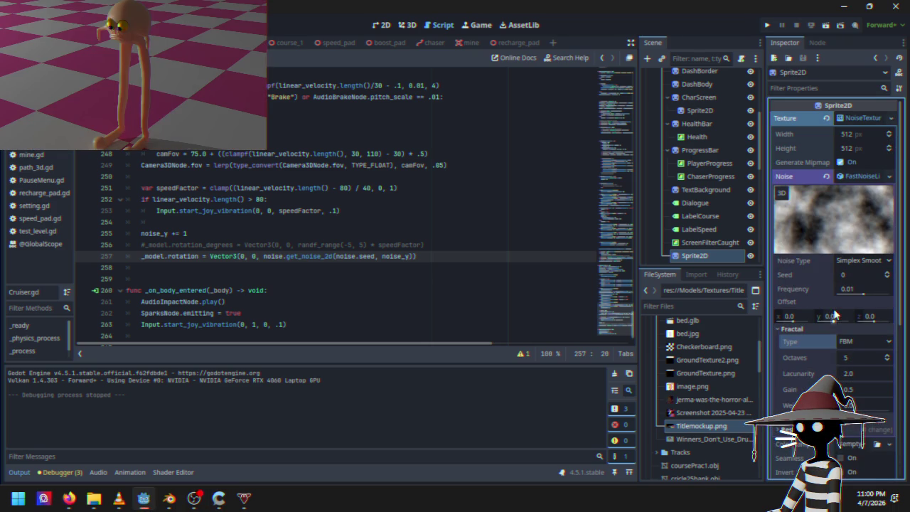
scroll(825, 320, "down", 3)
scroll(830, 258, "down", 3)
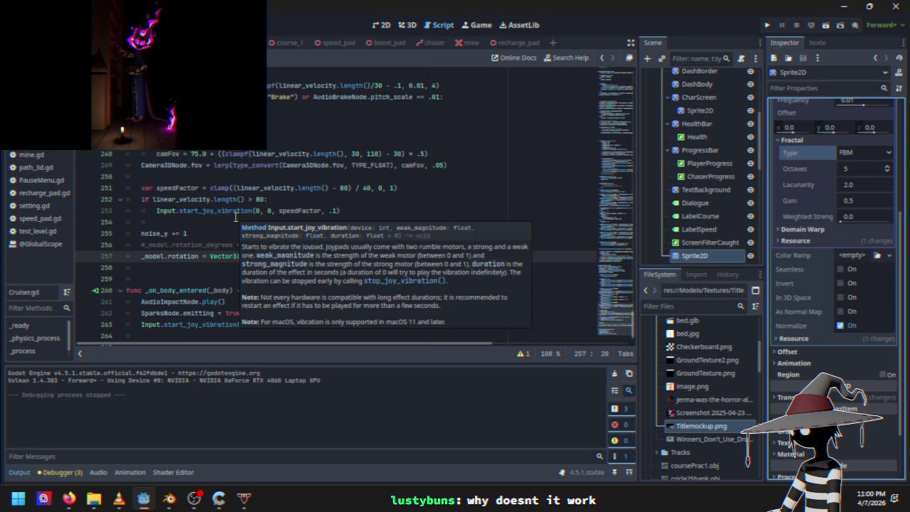
mouse_move(270, 182)
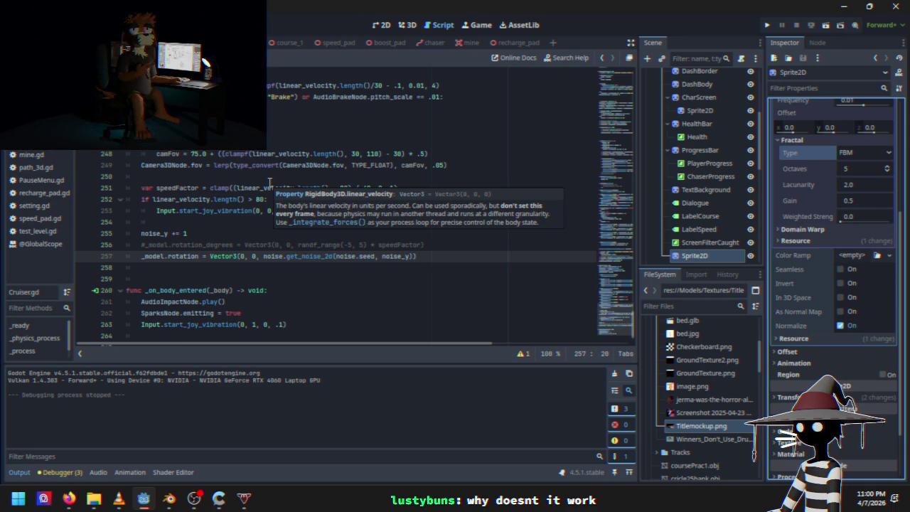
scroll(268, 257, "up", 15)
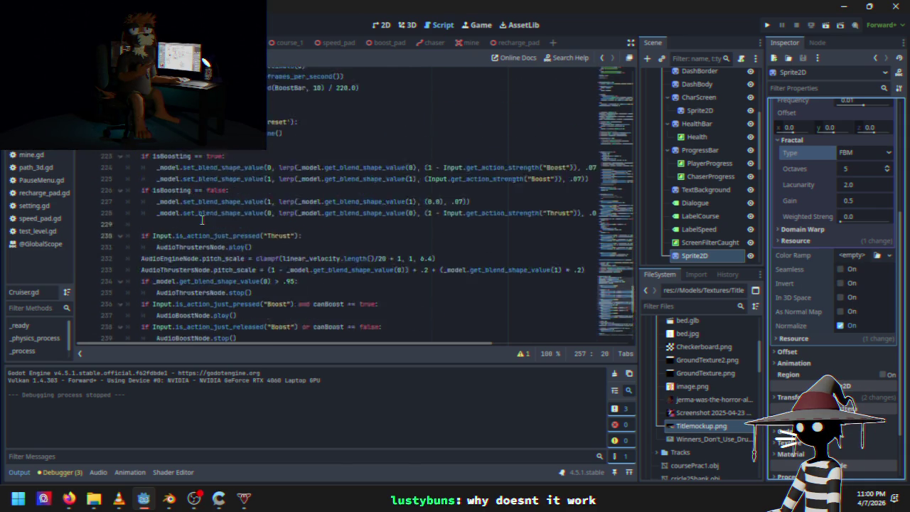
scroll(272, 246, "up", 20)
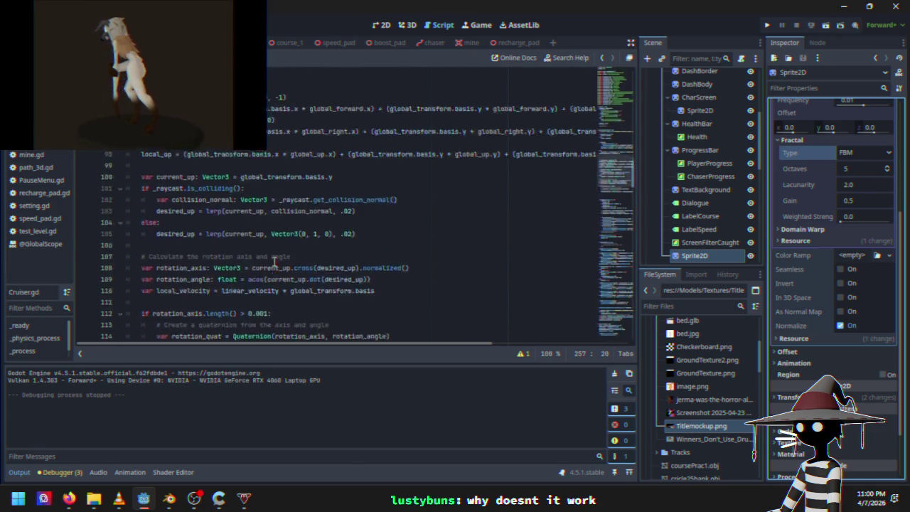
scroll(275, 262, "up", 12)
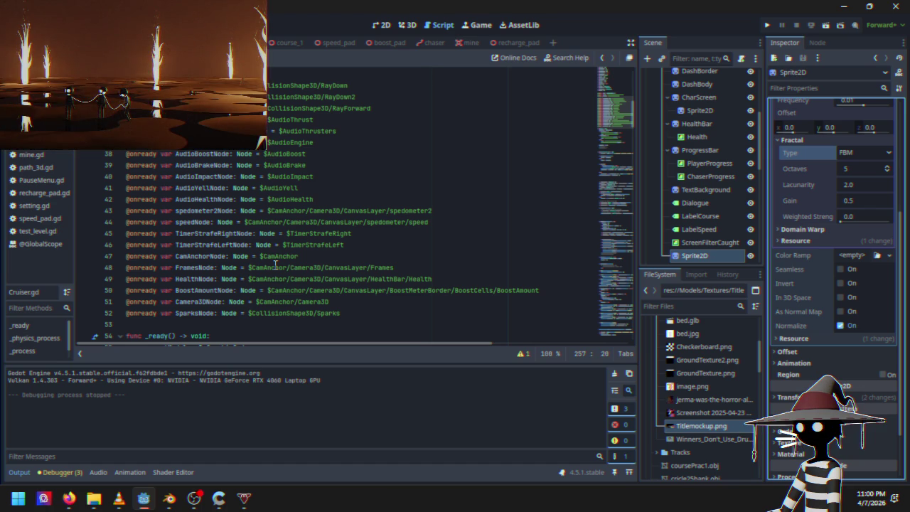
scroll(297, 259, "down", 20)
scroll(297, 258, "down", 20)
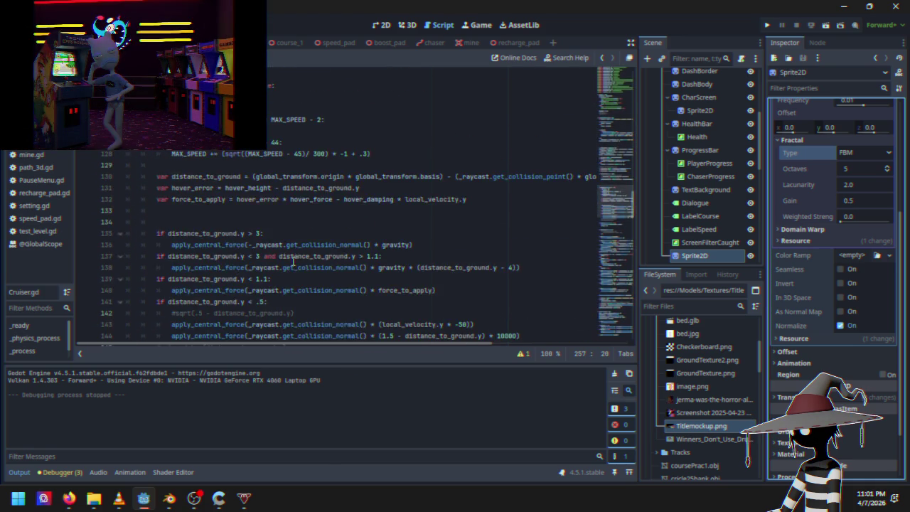
scroll(291, 258, "down", 20)
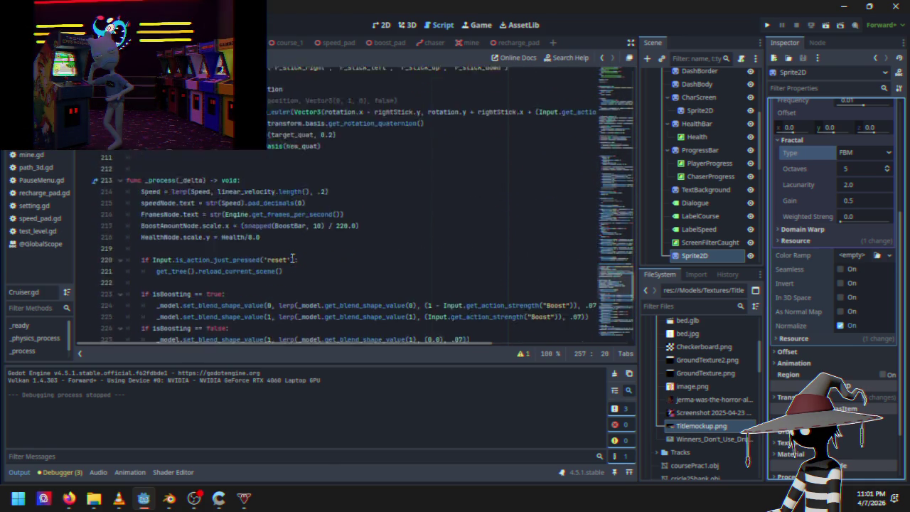
left_click(315, 245)
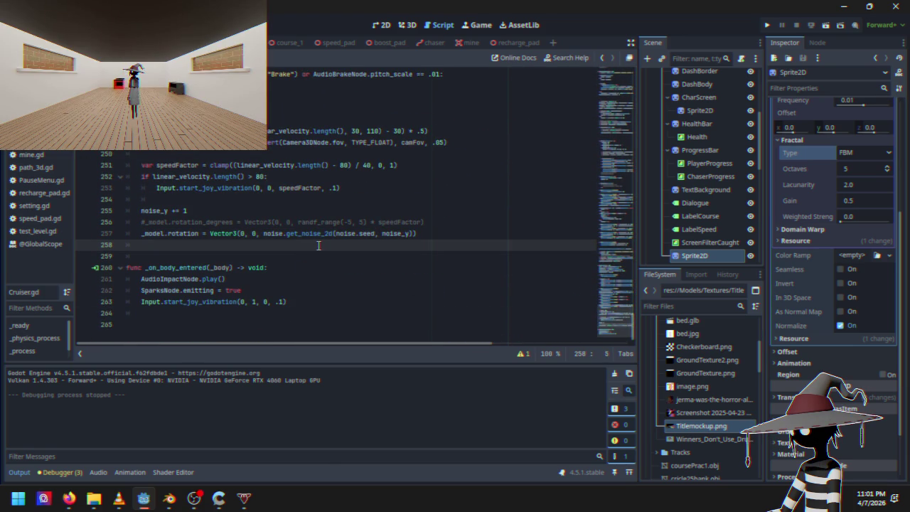
Step: Undo the noise edits until the randf_range rotation_degrees shake line is restored
key("ctrl+z")
key("ctrl+z")
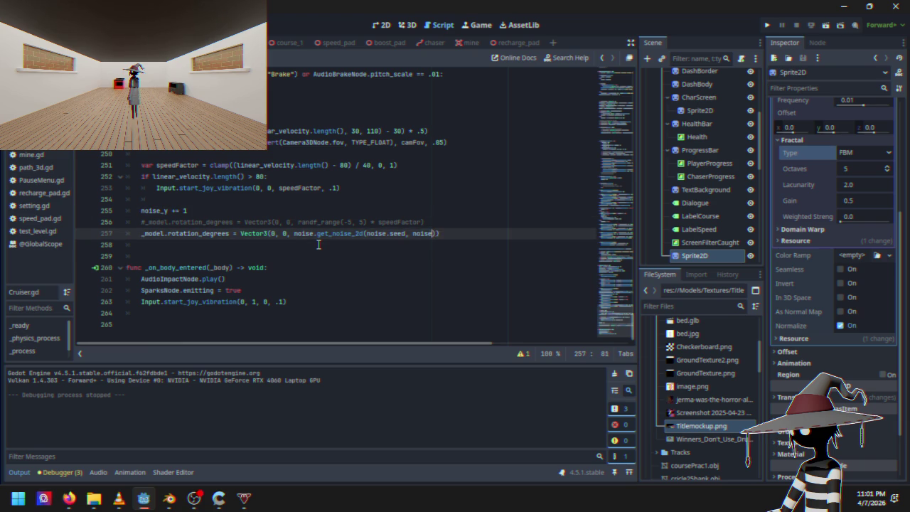
key("ctrl+z")
key("ctrl+z")
key("ctrl+z")
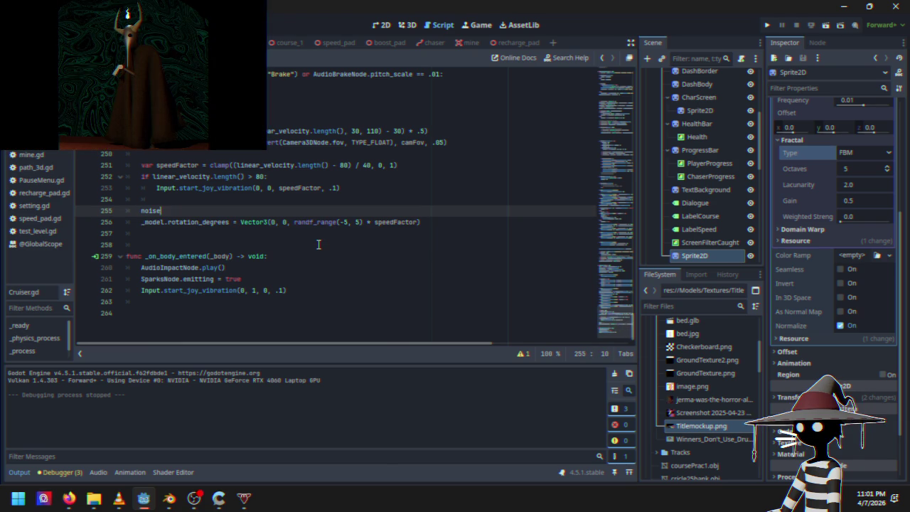
key("ctrl+z")
key("ctrl+z")
key("ctrl+z")
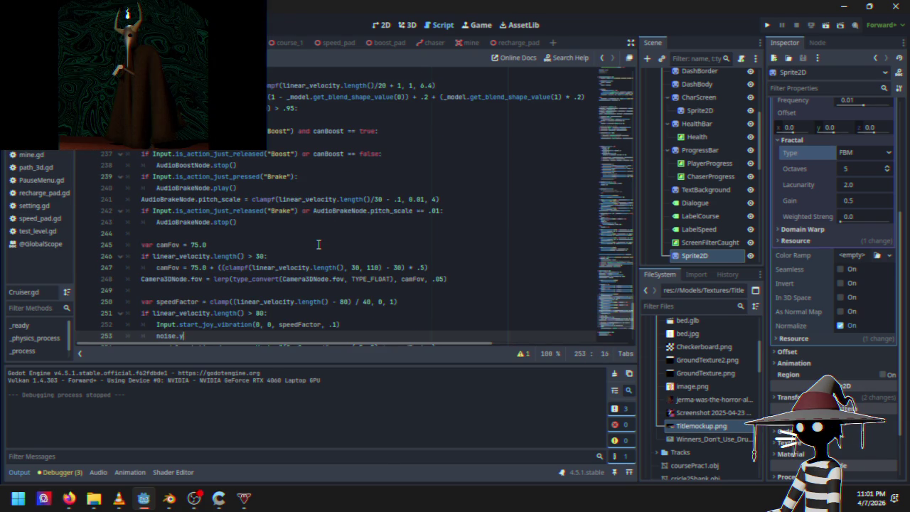
key("ctrl+z")
key("ctrl+z")
key("ctrl+z")
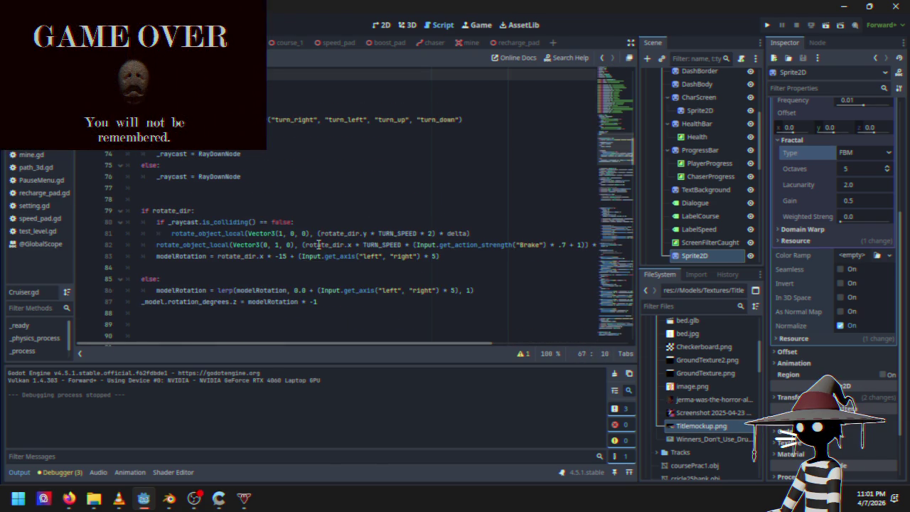
key("ctrl+z")
key("ctrl+z")
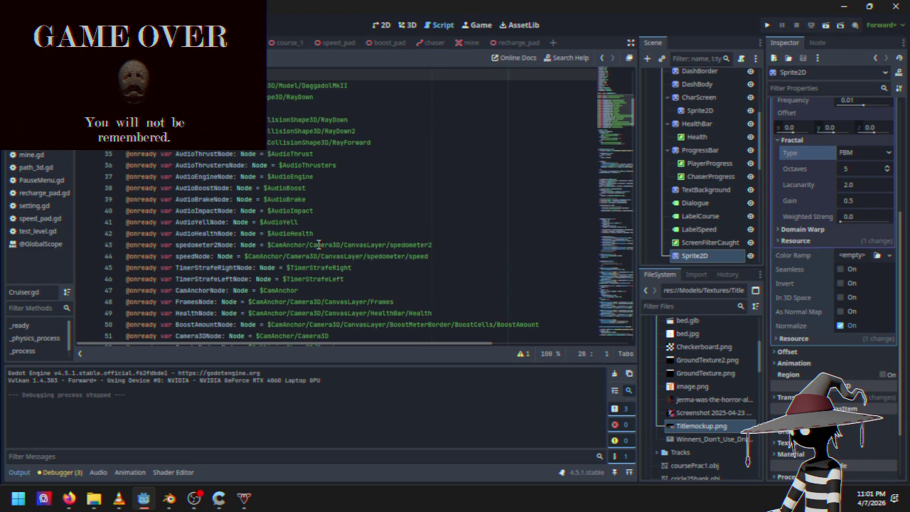
key("ctrl+z")
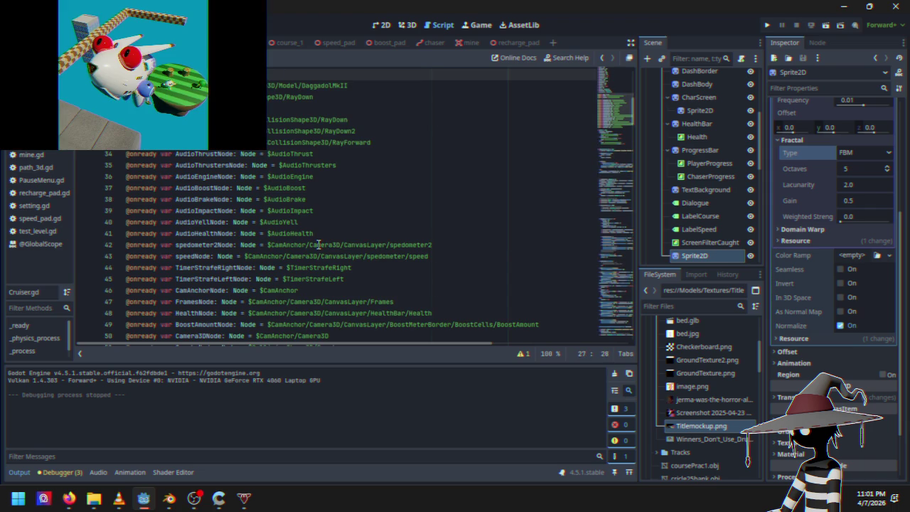
key("ctrl+z")
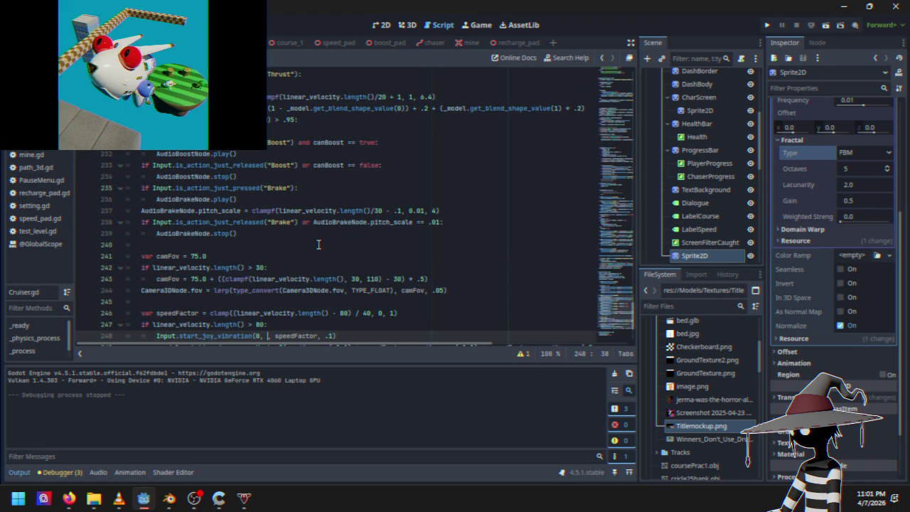
key("ctrl+z")
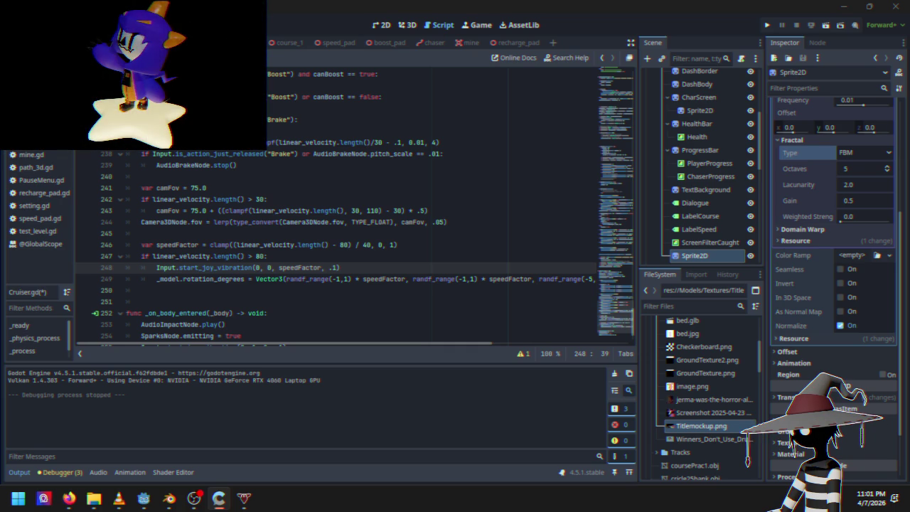
Step: Place the caret on the body-entered function line and relaunch the game
scroll(268, 272, "down", 2)
left_click(281, 272)
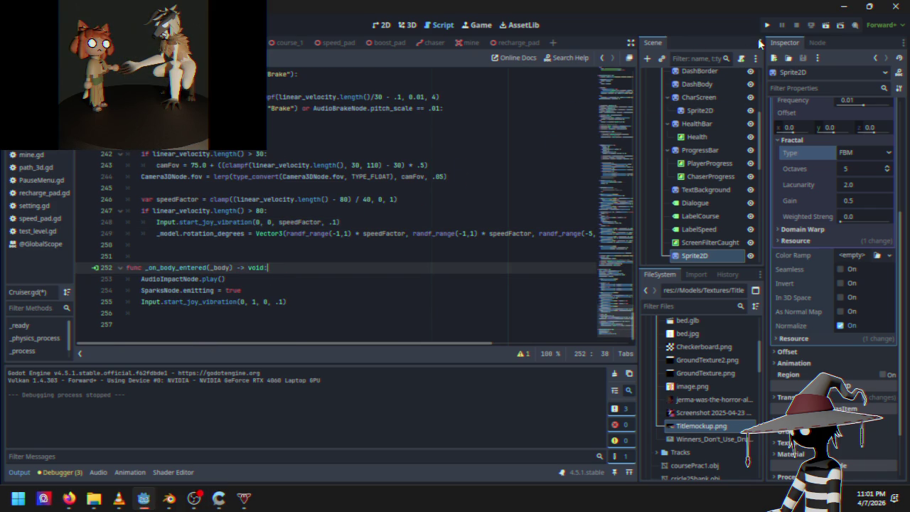
left_click(769, 25)
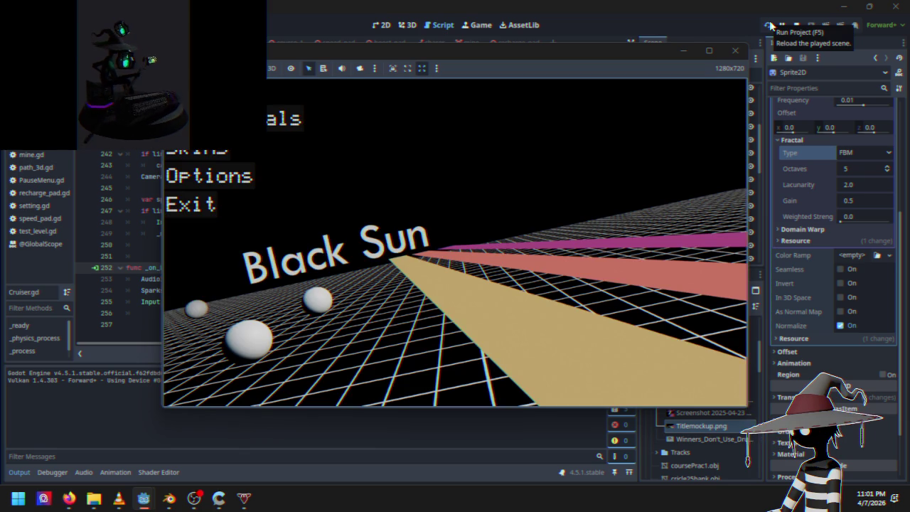
key("Return")
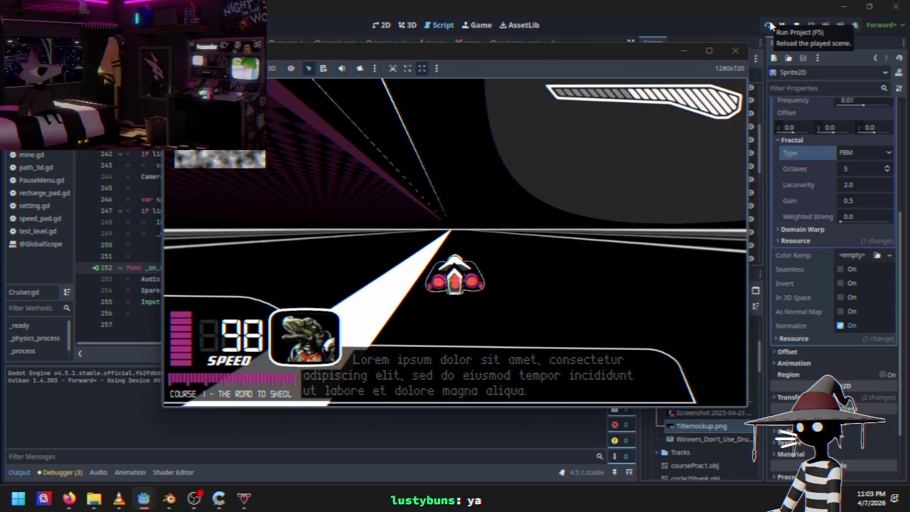
left_click(770, 26)
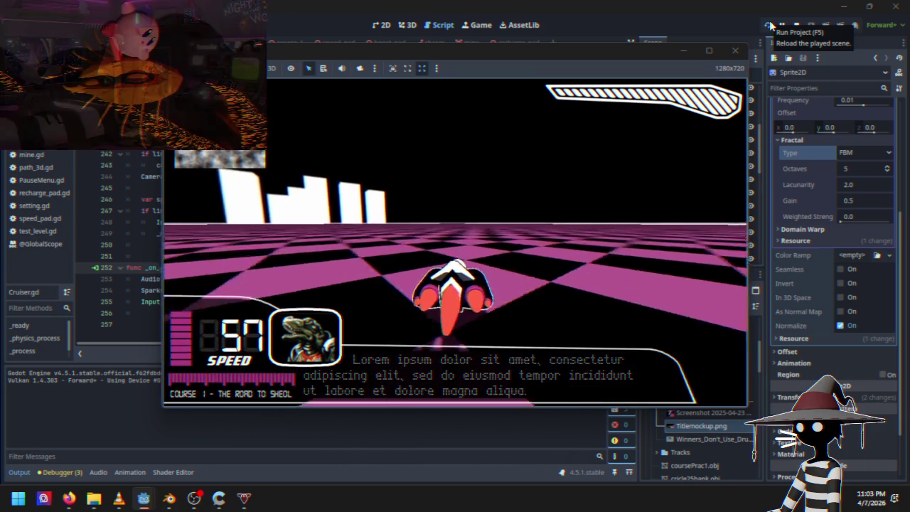
key("Escape")
key("Return")
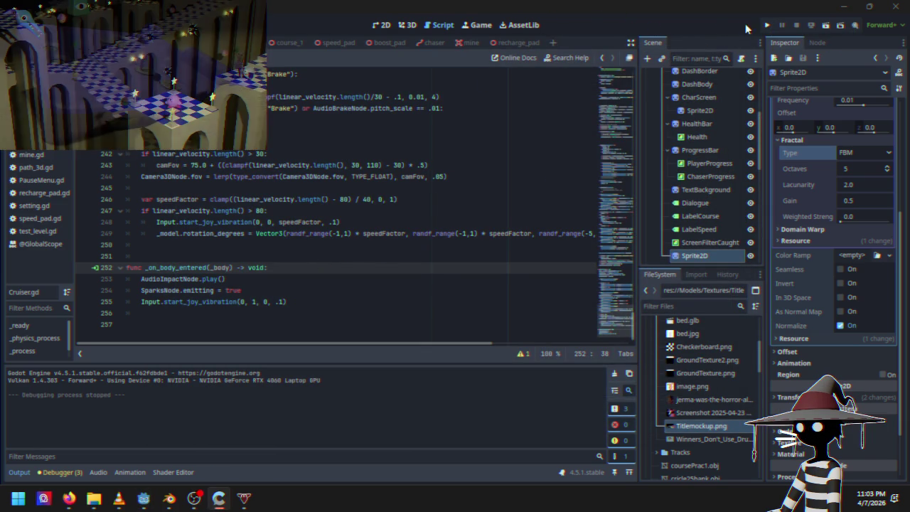
Step: Run the game, start a race, pause it, and close the game
left_click(768, 29)
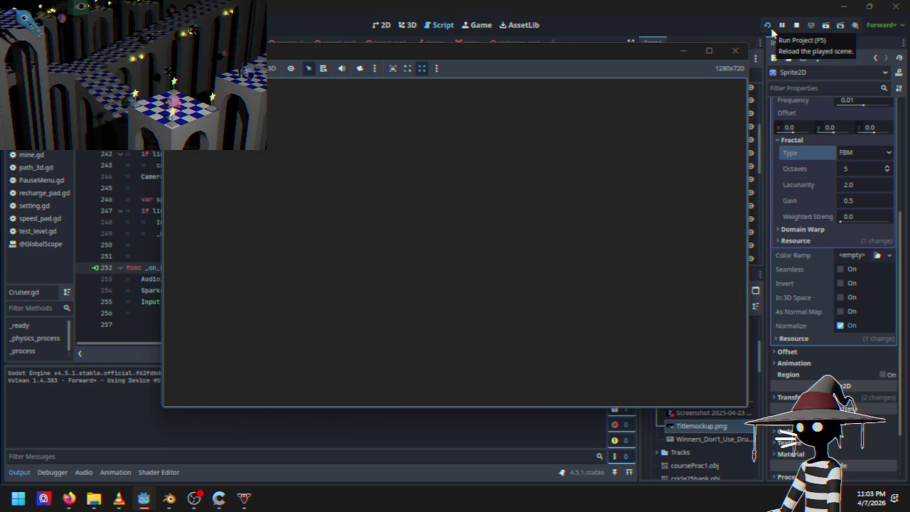
key("Return")
key("Escape")
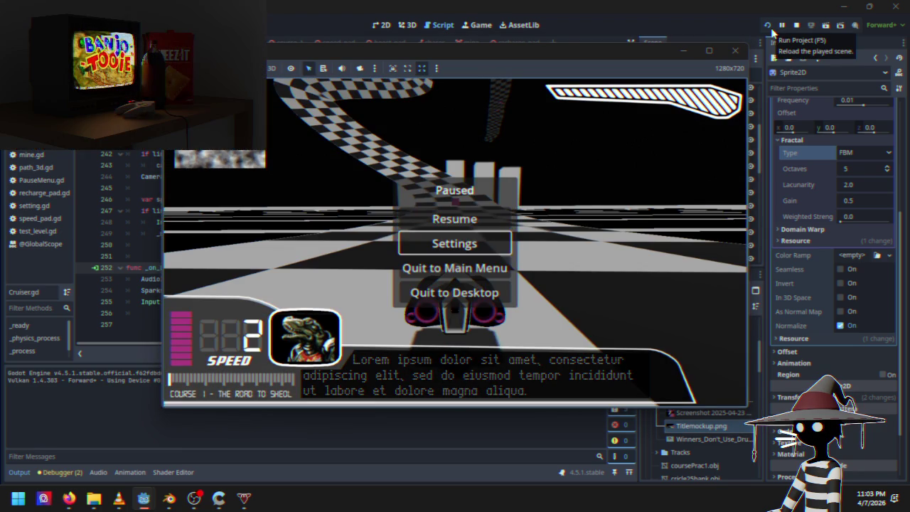
key("Return")
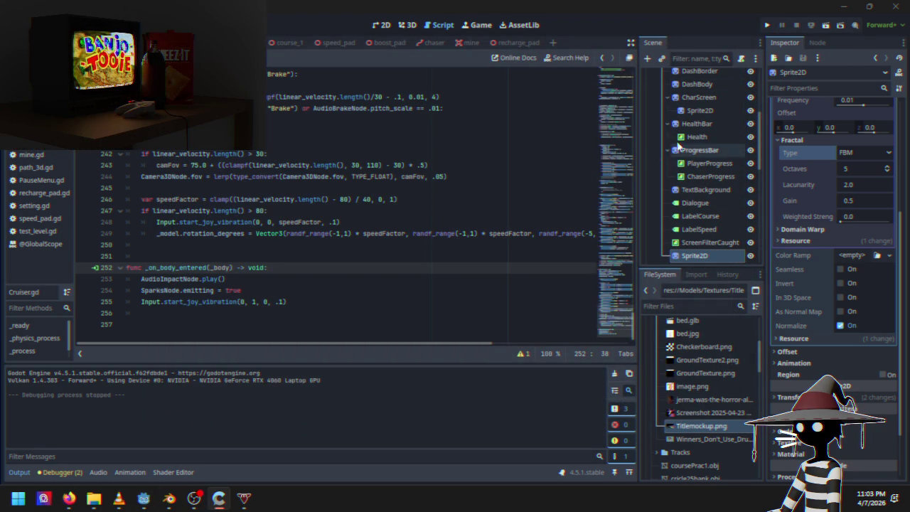
Step: Delete the Sprite2D node from the Scene dock and relaunch the game
scroll(711, 163, "down", 3)
left_click(726, 172)
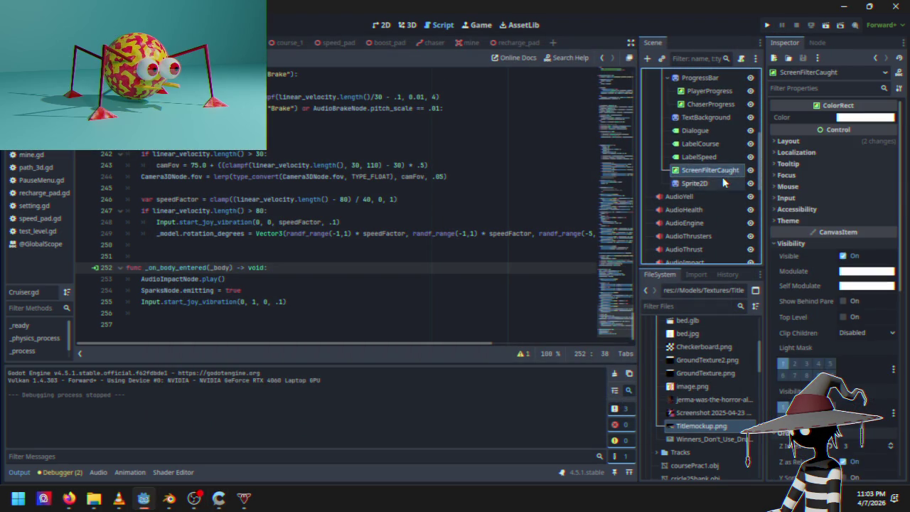
left_click(722, 184)
key("Delete")
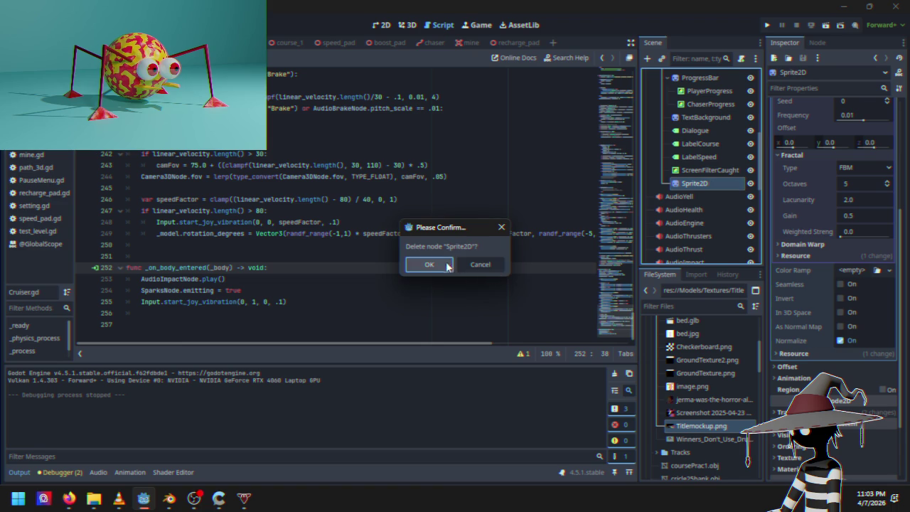
left_click(451, 266)
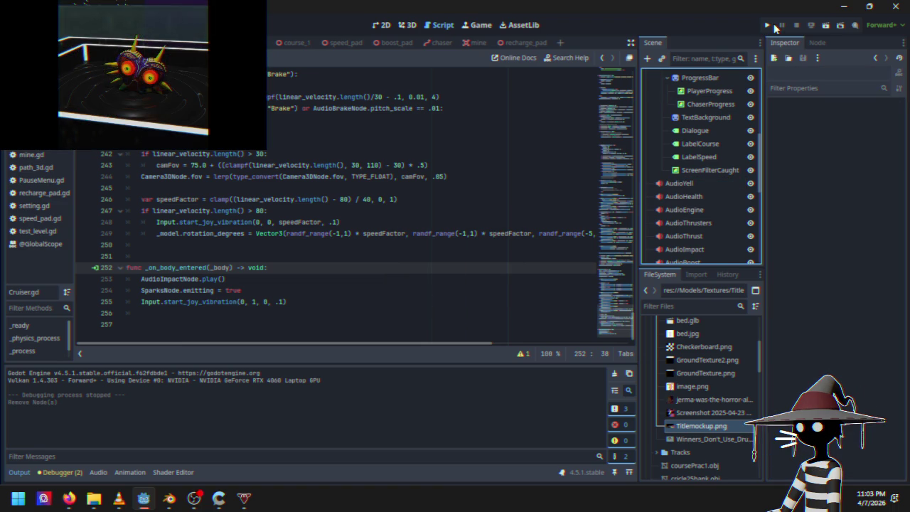
left_click(767, 27)
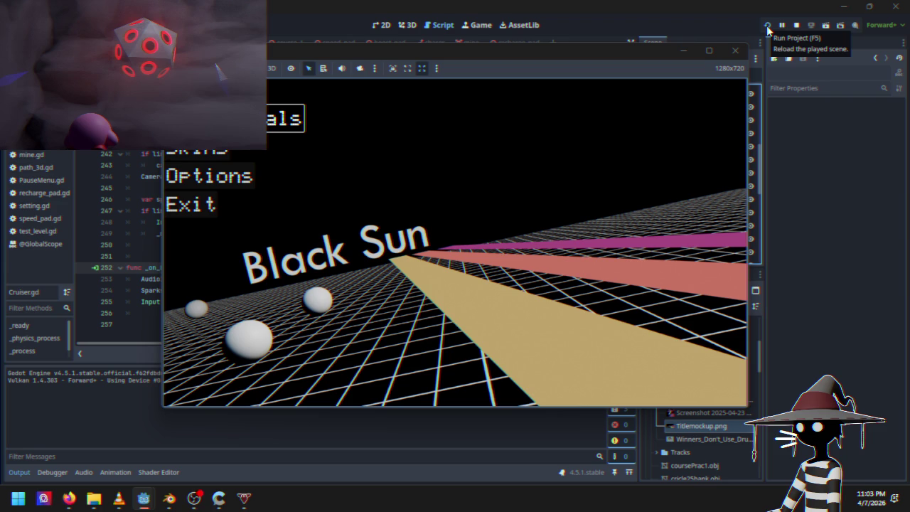
Step: Race on Course 1, then pause and choose Quit to Desktop to close the game
key("Return")
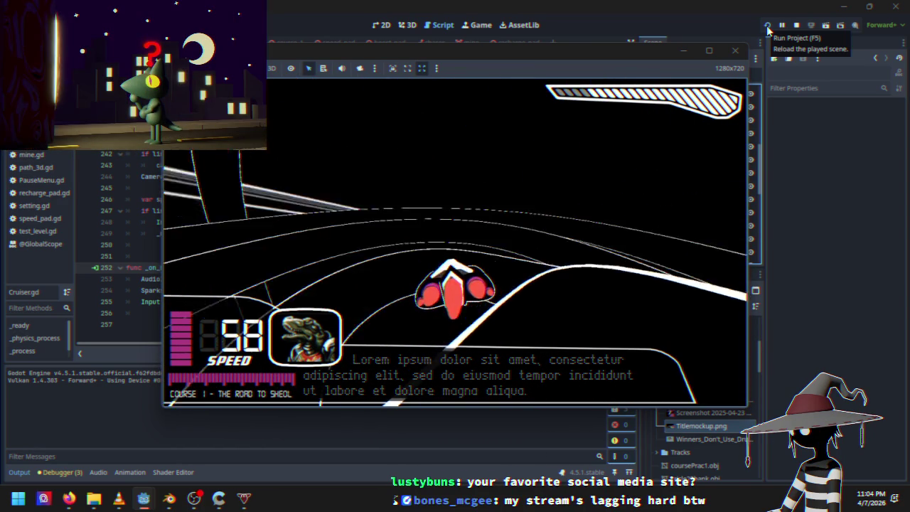
key("Escape")
key("Down")
key("Down")
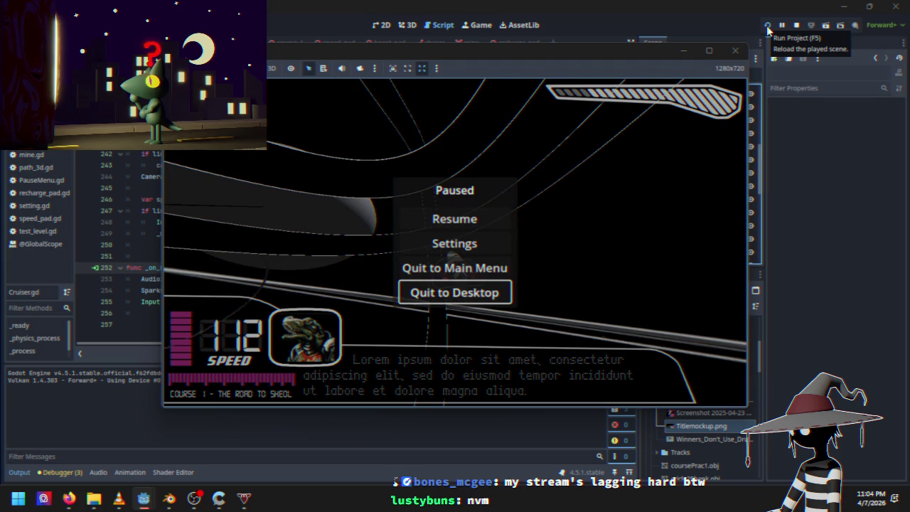
key("Down")
key("Up")
key("Return")
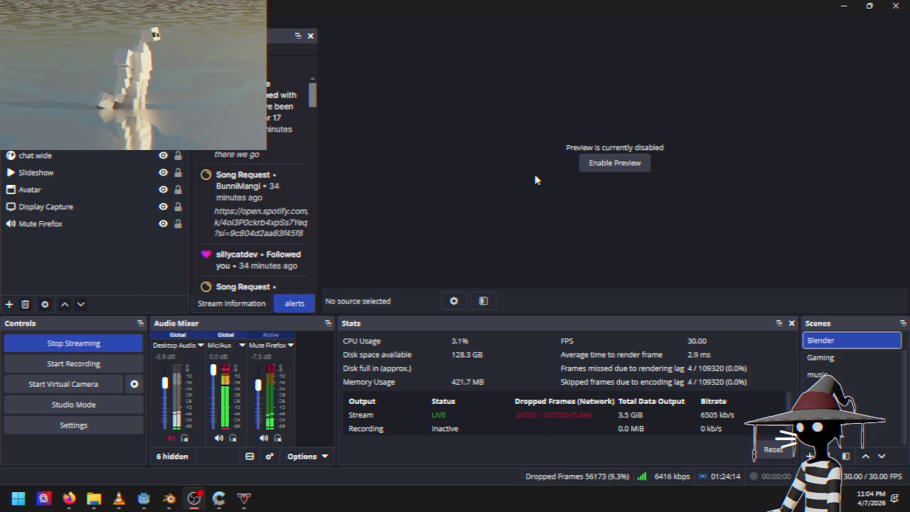
Step: Leave OBS and return to the Godot editor showing Cruiser.gd
key("alt+Tab")
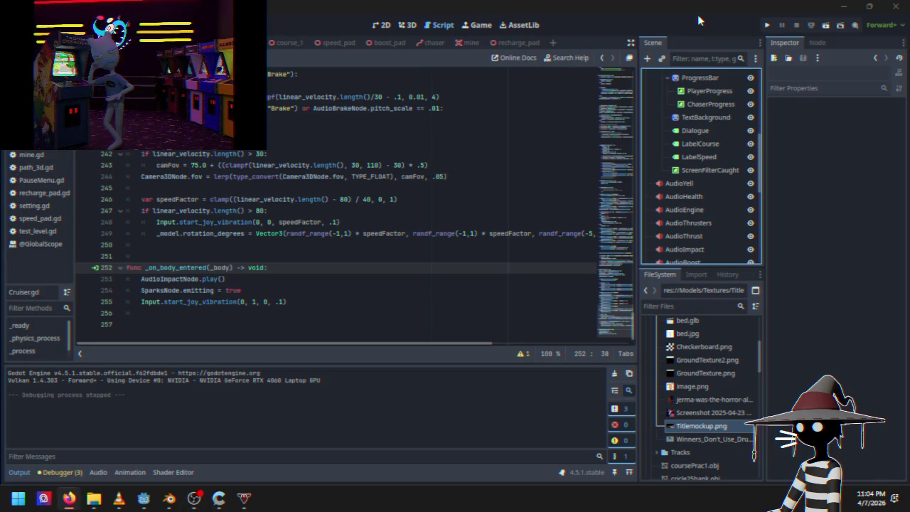
Step: Relaunch the game from the Godot editor and start a race from the title menu
left_click(699, 20)
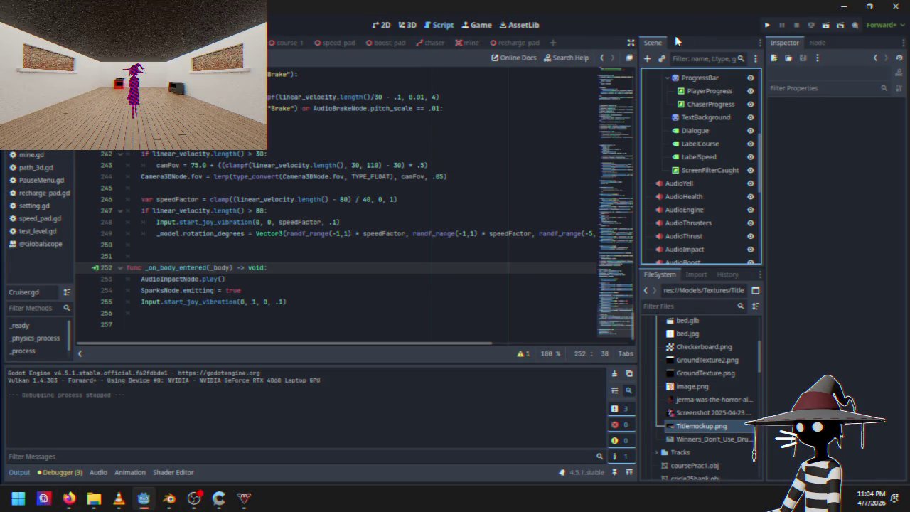
left_click(768, 24)
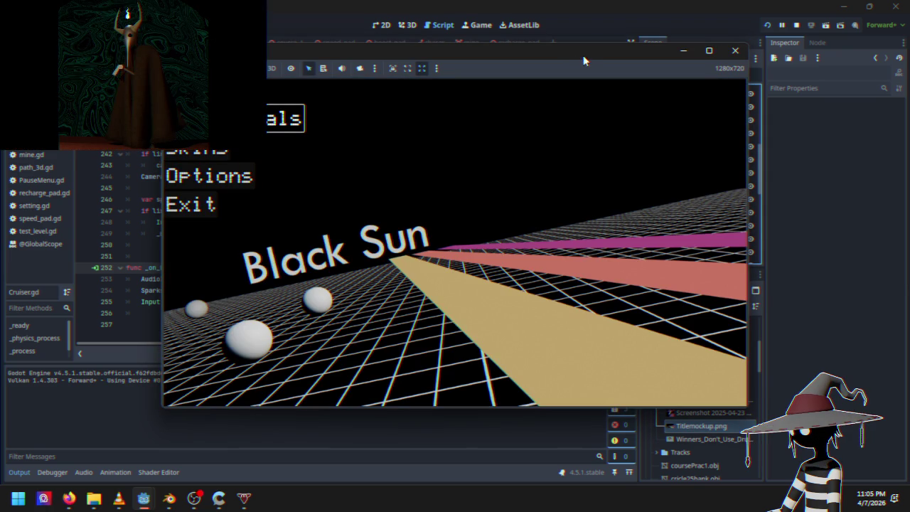
key("Return")
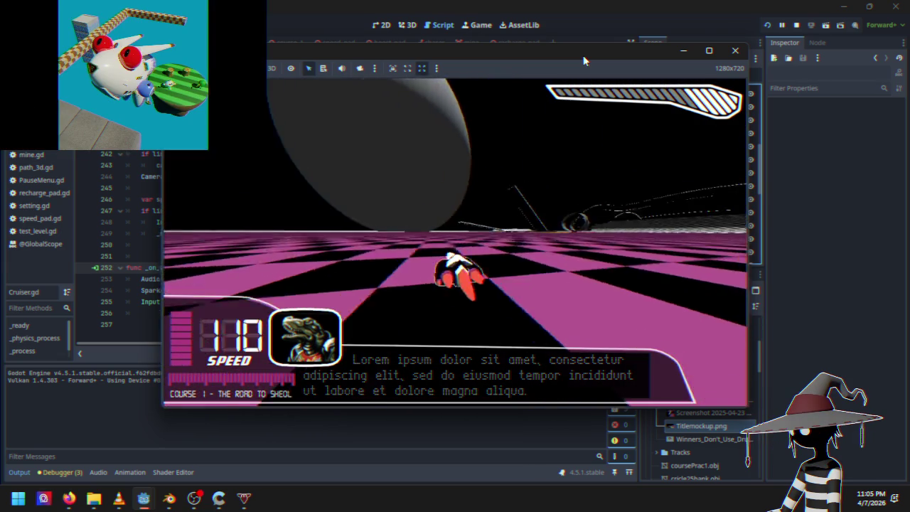
Step: Pause the race and choose the quit option from the pause menu
key("Escape")
key("Down")
key("Down")
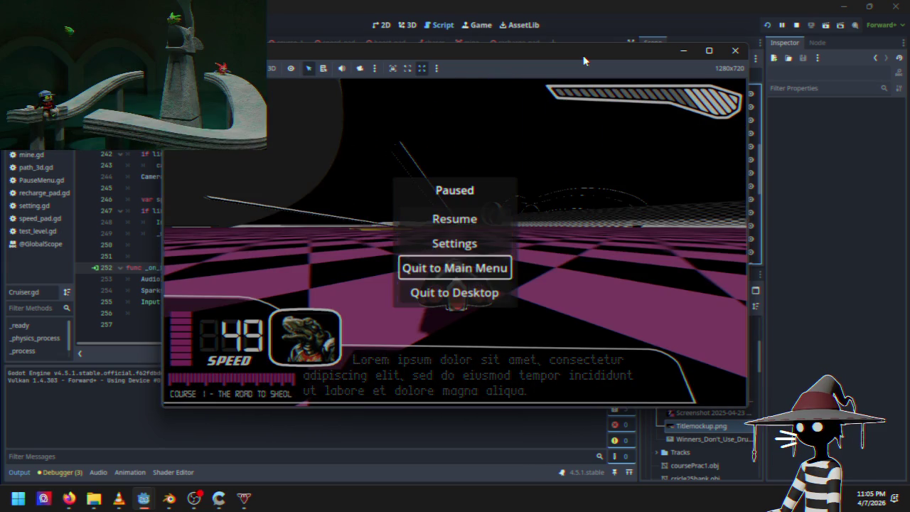
key("Down")
key("Return")
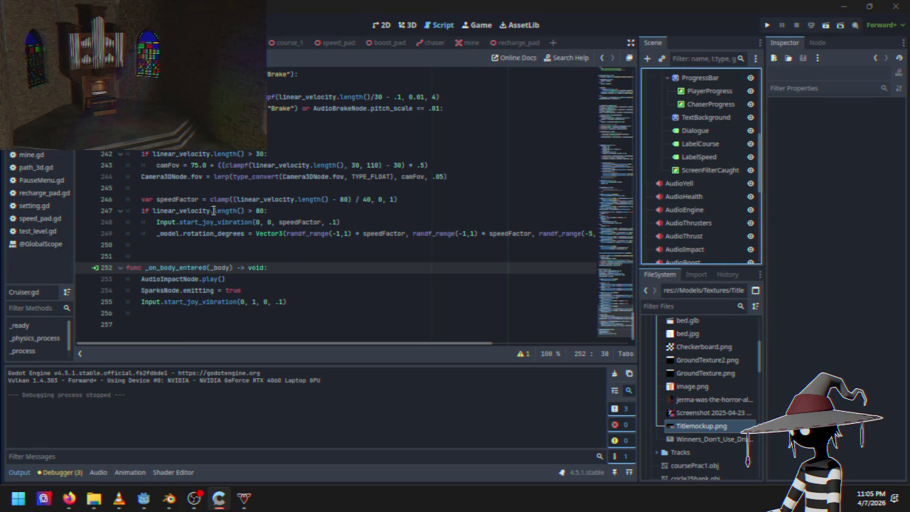
Step: Scroll Cruiser.gd to the modelRotation lines and place the caret at the end of line 83
scroll(260, 236, "up", 10)
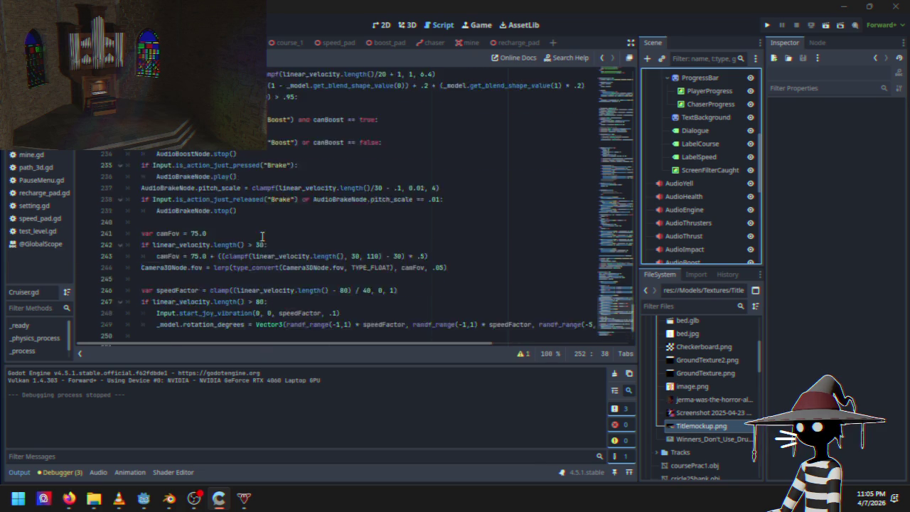
scroll(312, 205, "up", 20)
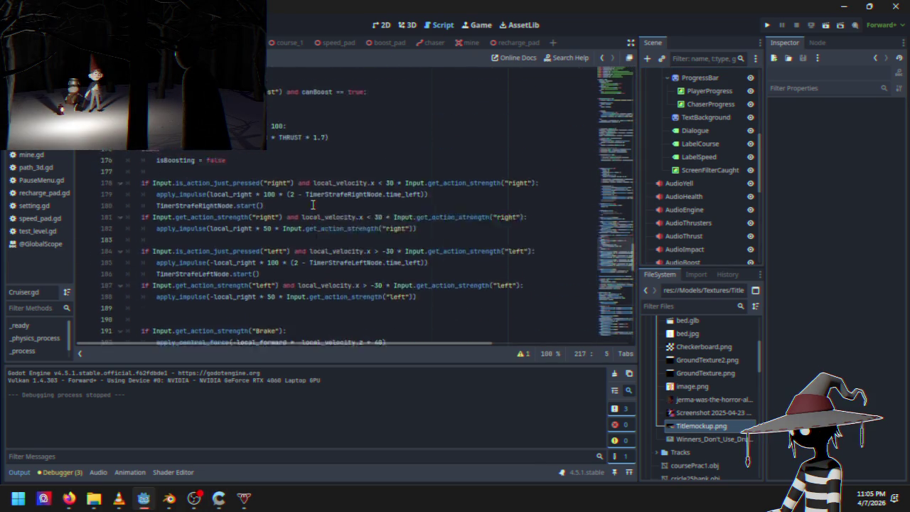
scroll(292, 216, "up", 19)
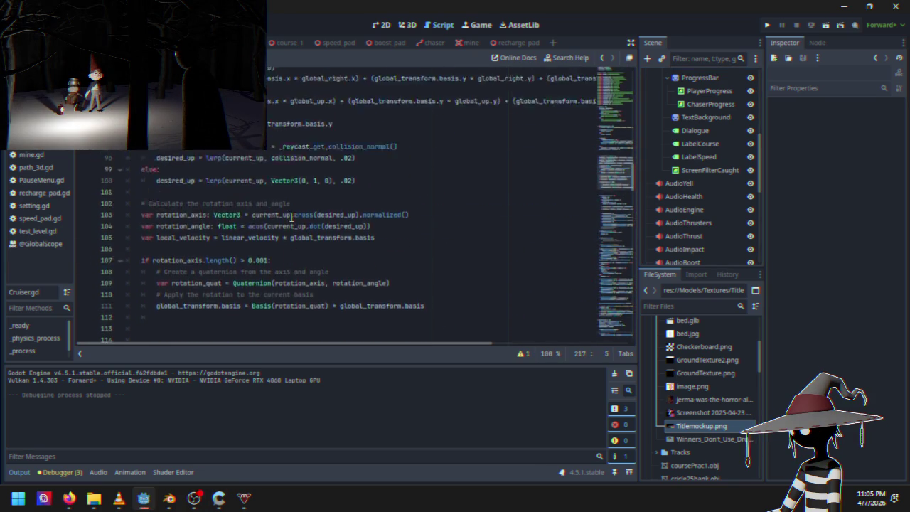
scroll(290, 218, "down", 14)
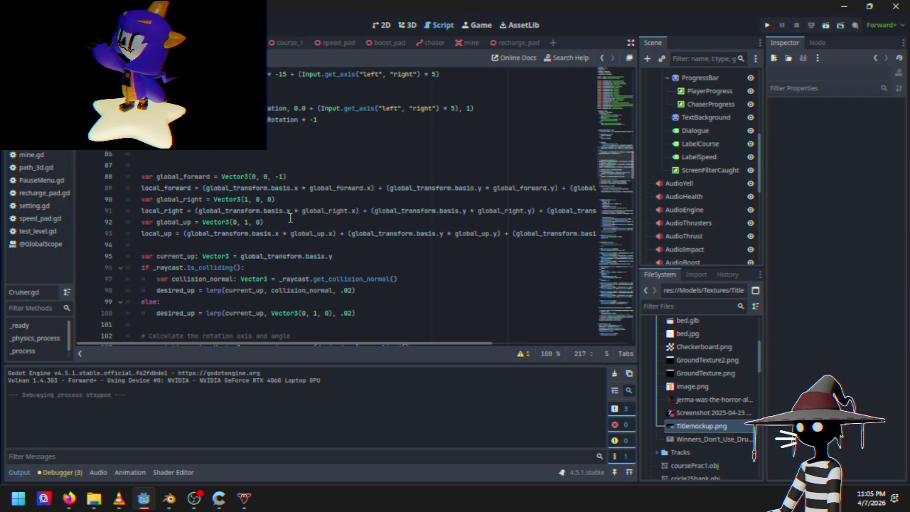
mouse_move(290, 216)
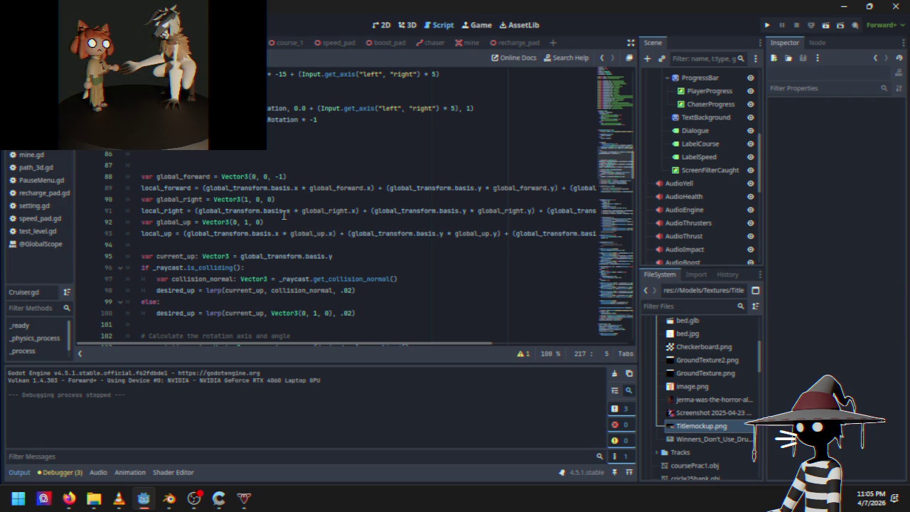
scroll(290, 216, "up", 3)
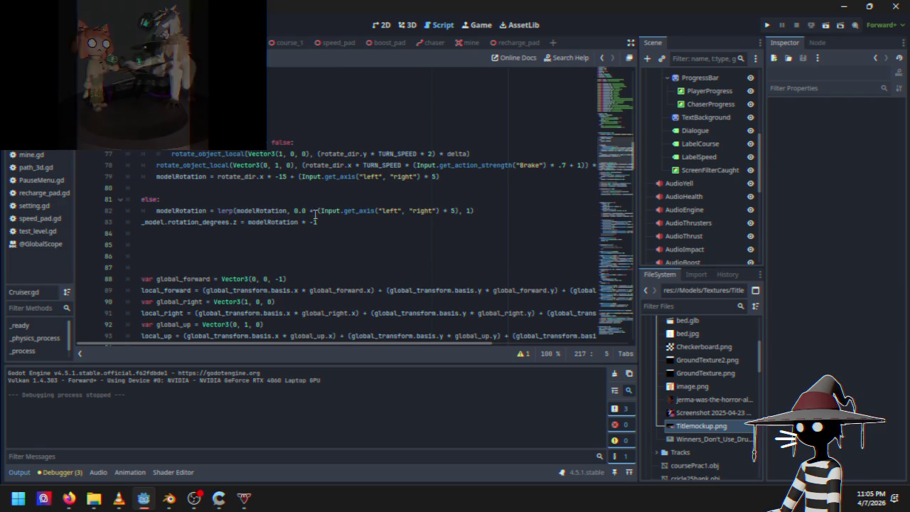
left_click(368, 221)
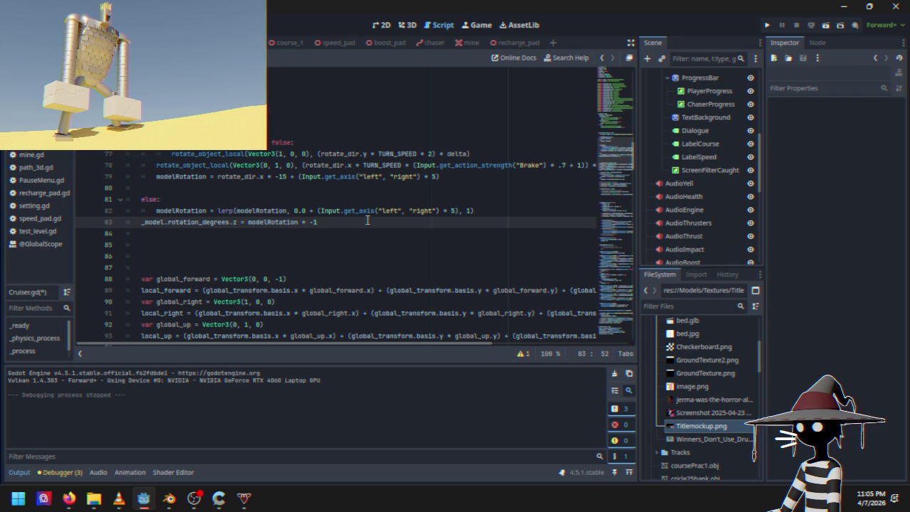
Step: Search Cruiser.gd for 'model' and step through the matches until wrapping to the first
key("ctrl+f")
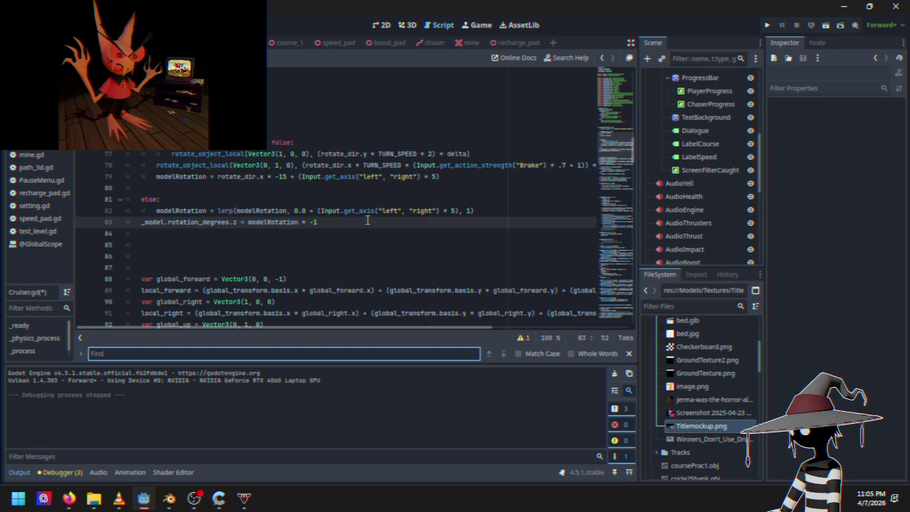
type("model")
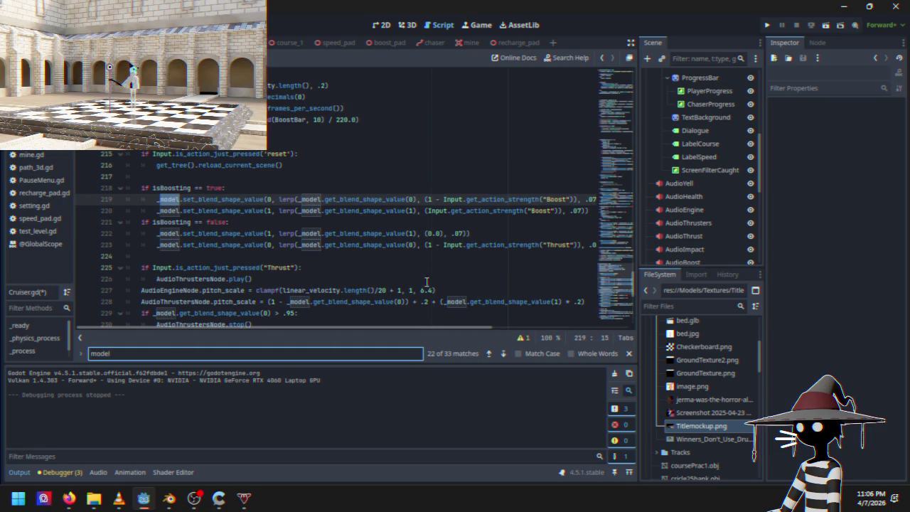
left_click(501, 353)
left_click(502, 353)
left_click(501, 353)
left_click(501, 353)
left_click(501, 354)
left_click(501, 354)
left_click(501, 354)
left_click(501, 353)
left_click(501, 354)
left_click(501, 353)
left_click(501, 353)
left_click(501, 354)
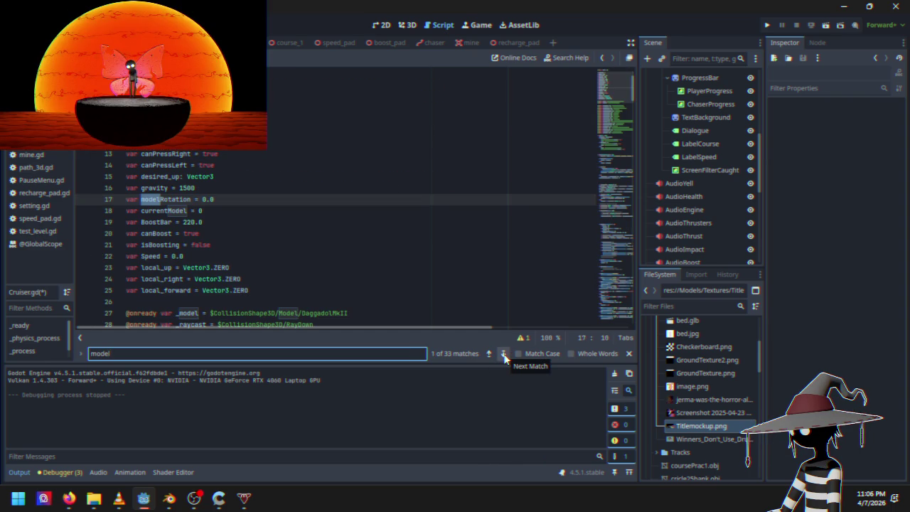
Step: Continue through the 'model' matches from the line 27 _model declaration into _ready()
left_click(503, 353)
left_click(502, 353)
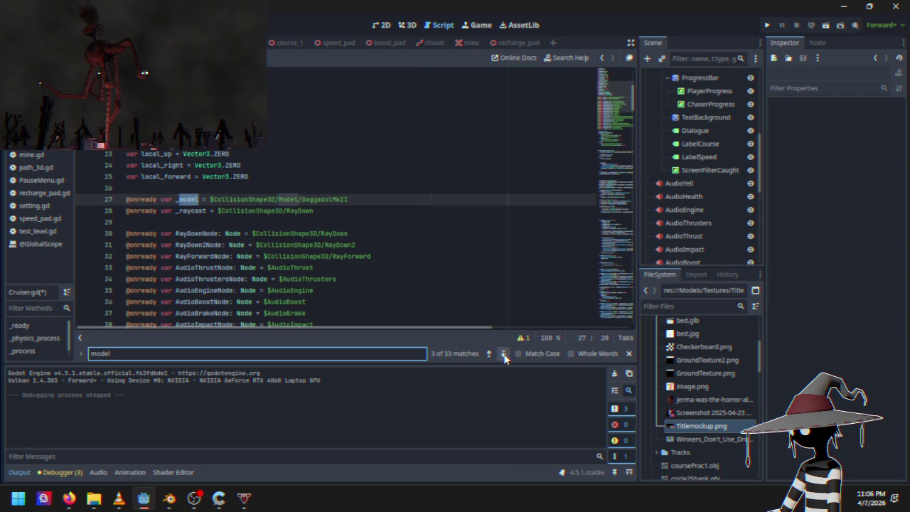
left_click(503, 353)
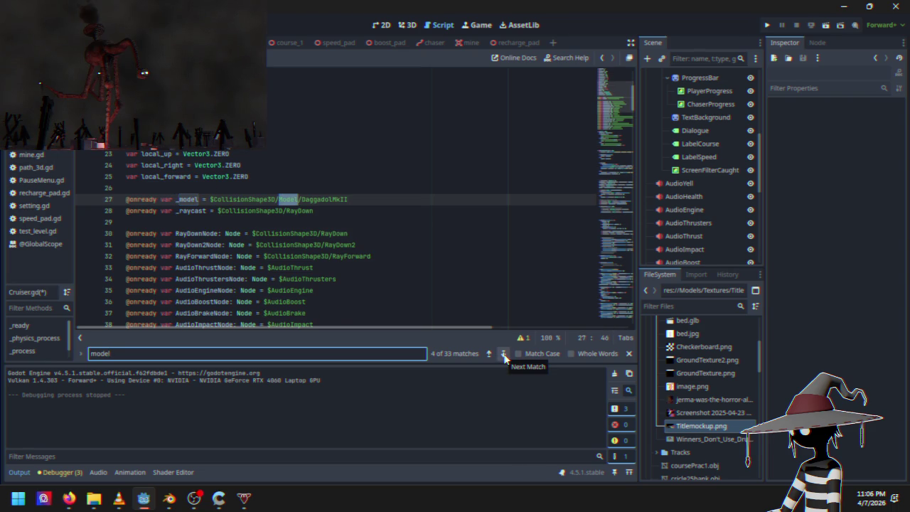
left_click(503, 354)
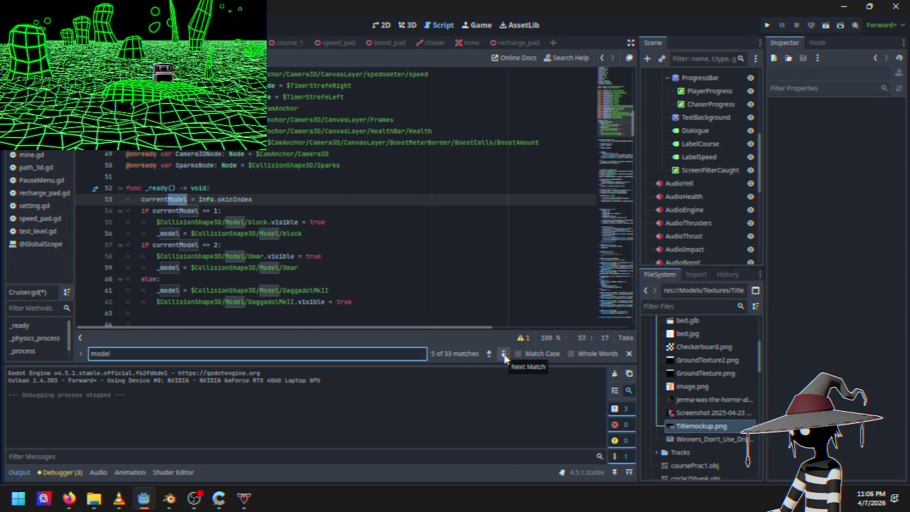
left_click(503, 353)
left_click(503, 353)
left_click(503, 353)
left_click(503, 353)
left_click(504, 353)
left_click(503, 353)
left_click(504, 353)
left_click(504, 354)
left_click(503, 354)
left_click(503, 353)
left_click(504, 354)
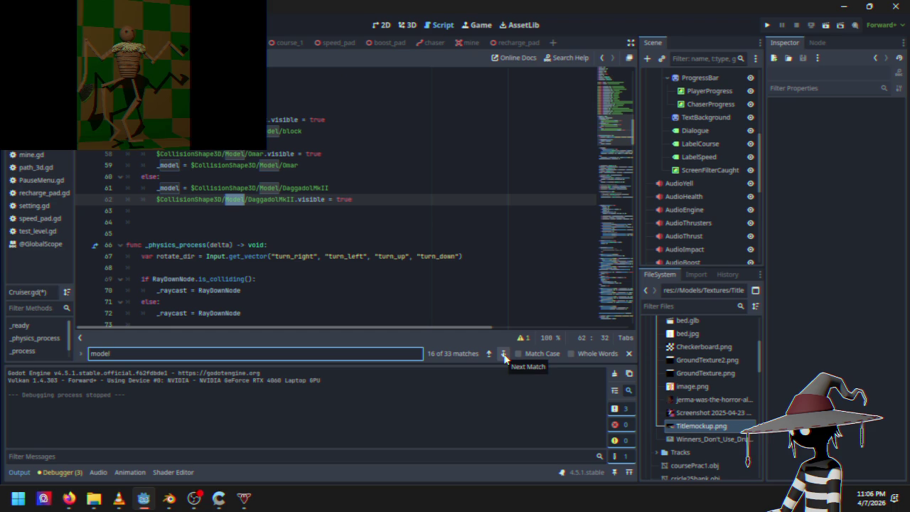
left_click(503, 354)
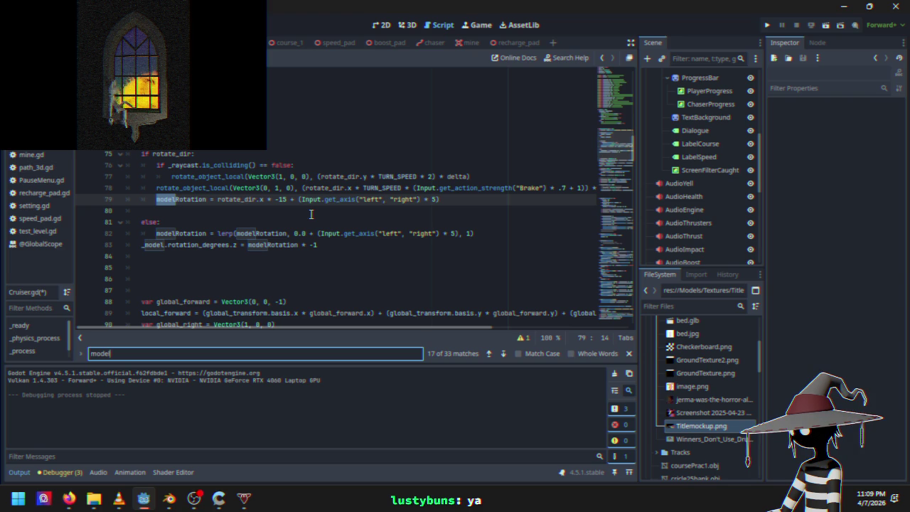
left_click(229, 234)
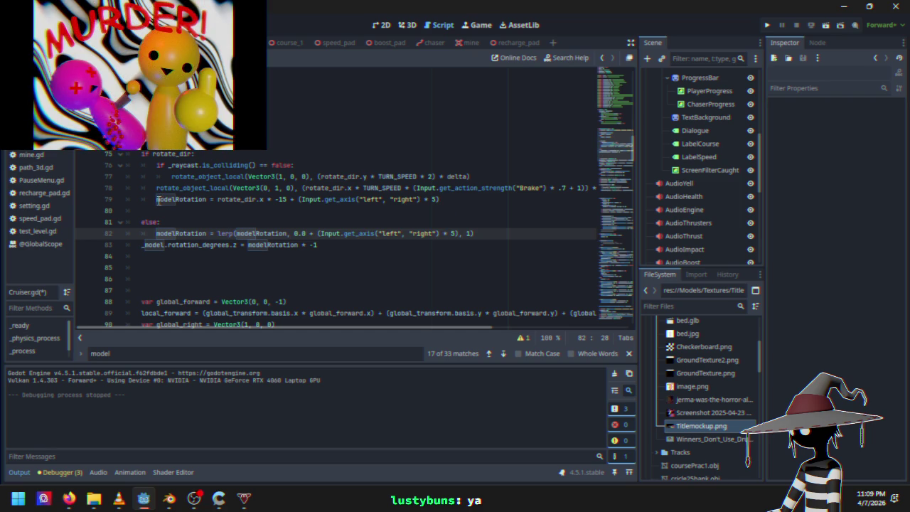
left_click(158, 199)
left_click_drag(157, 199, 313, 242)
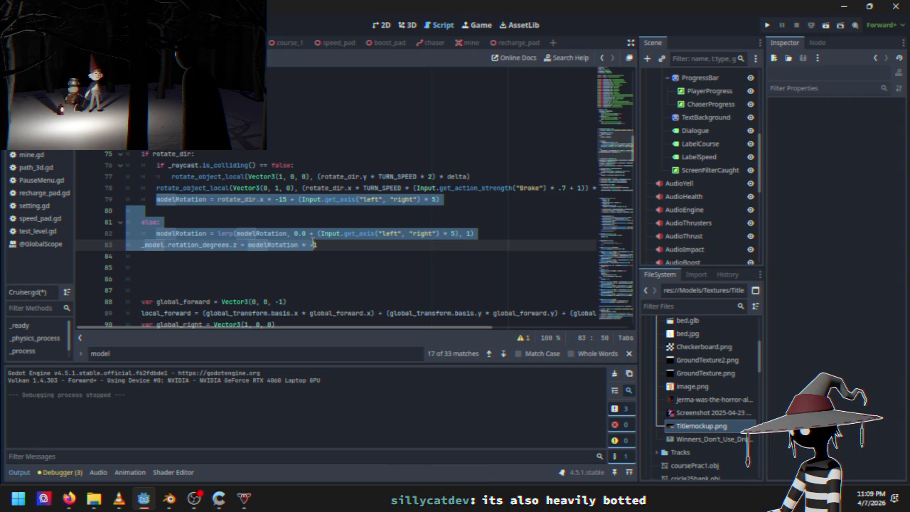
left_click_drag(313, 244, 319, 243)
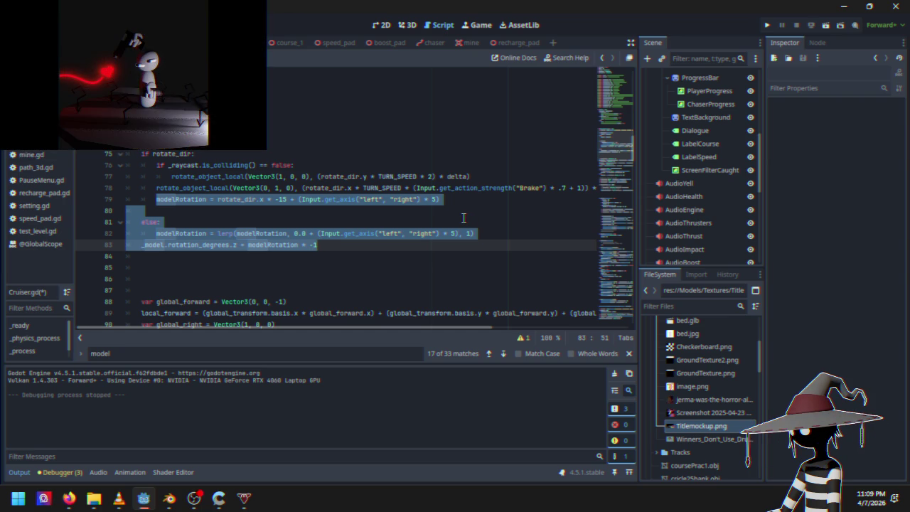
left_click(204, 222)
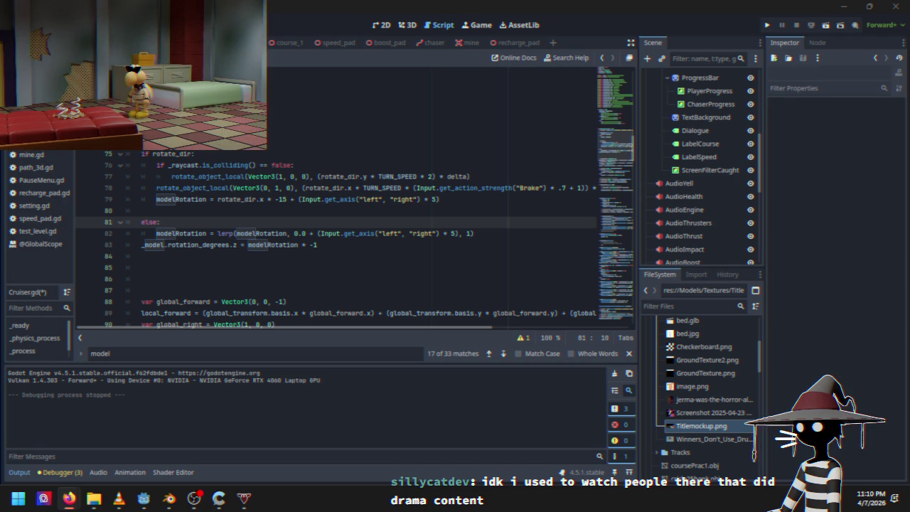
Step: Review the modelRotation code on lines 79 and 83, then run the project to test it
left_click(448, 200)
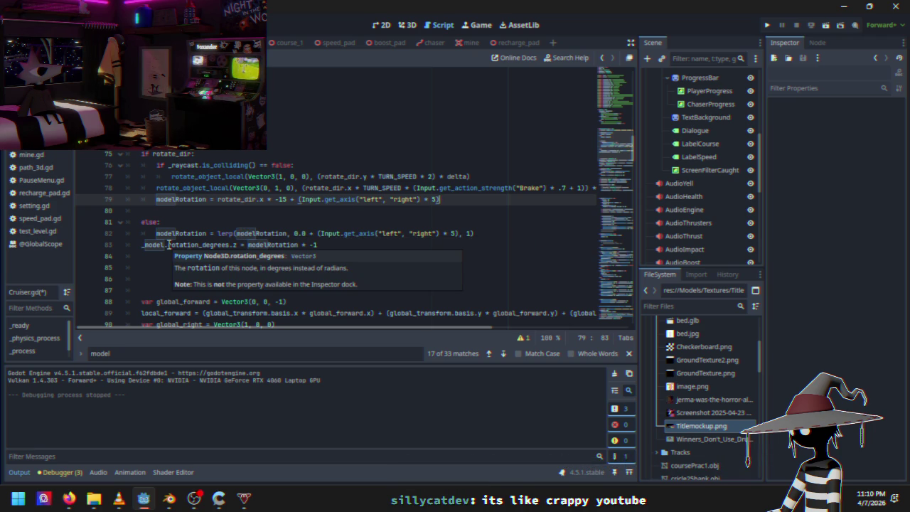
left_click(342, 246)
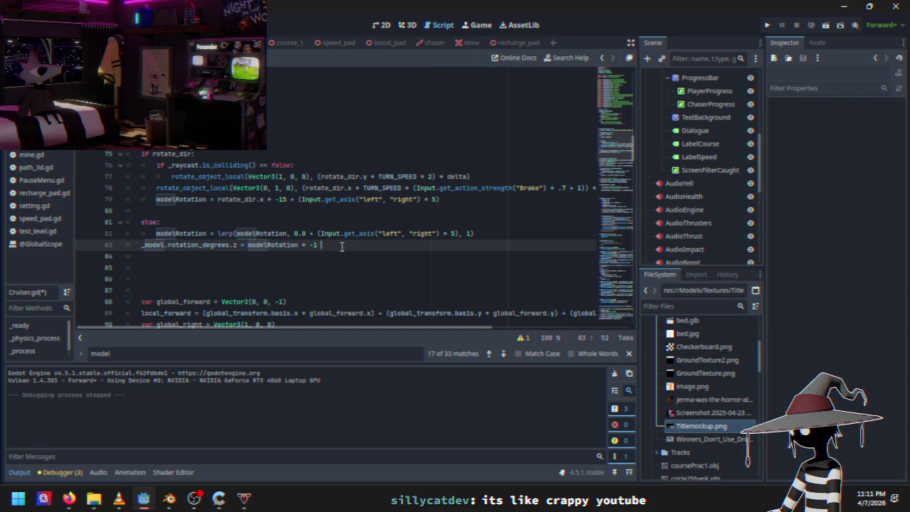
mouse_move(287, 245)
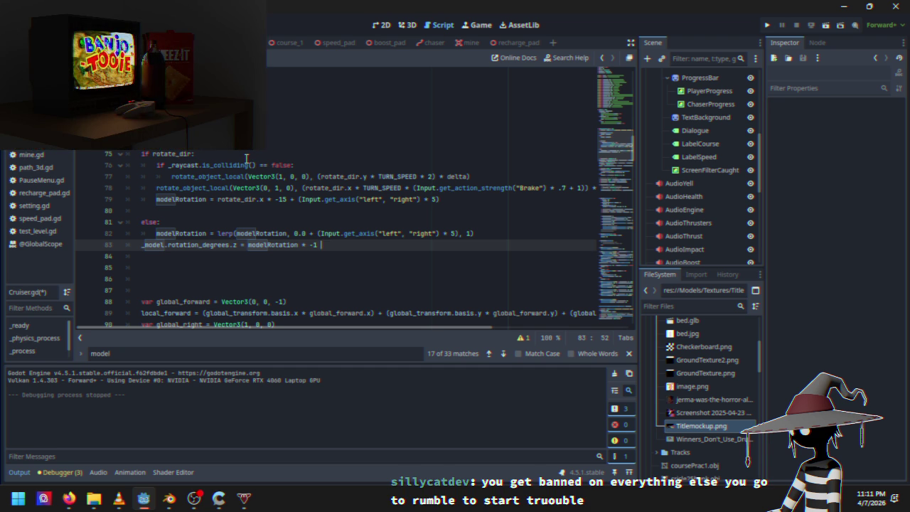
mouse_move(246, 165)
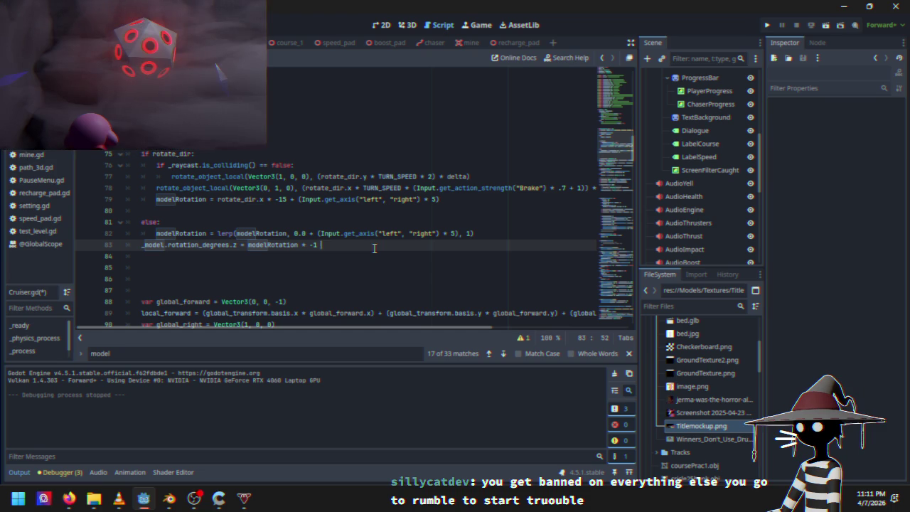
left_click(765, 26)
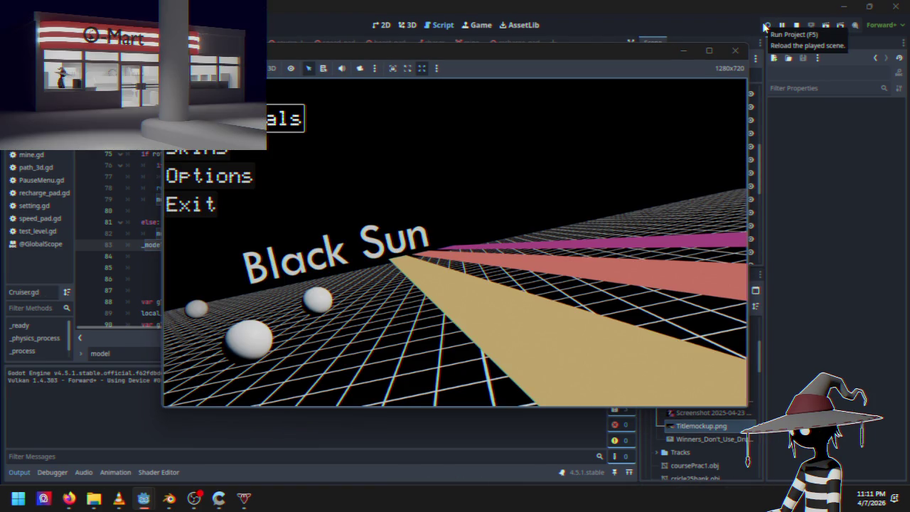
Step: Start the Course 1 race from the Black Sun title menu
key("Return")
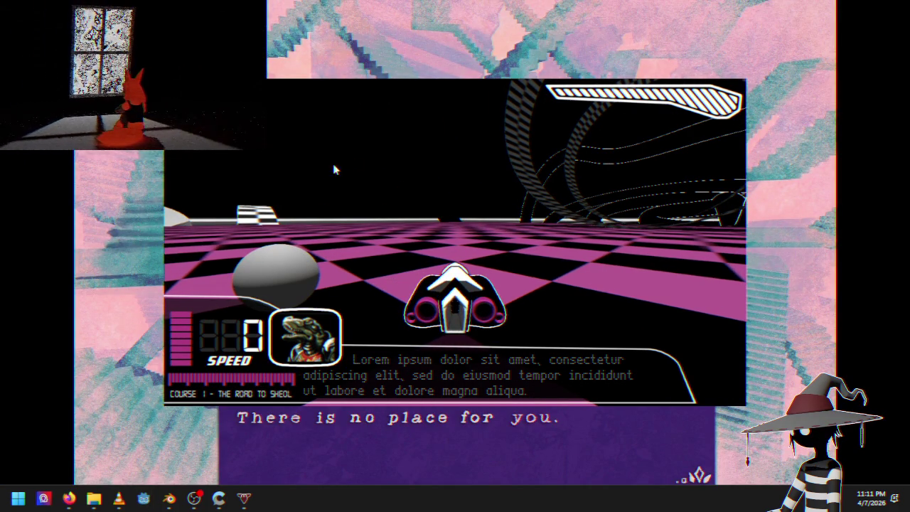
Step: Accelerate the cruiser briefly on Course 1, then close the game window
key("Up")
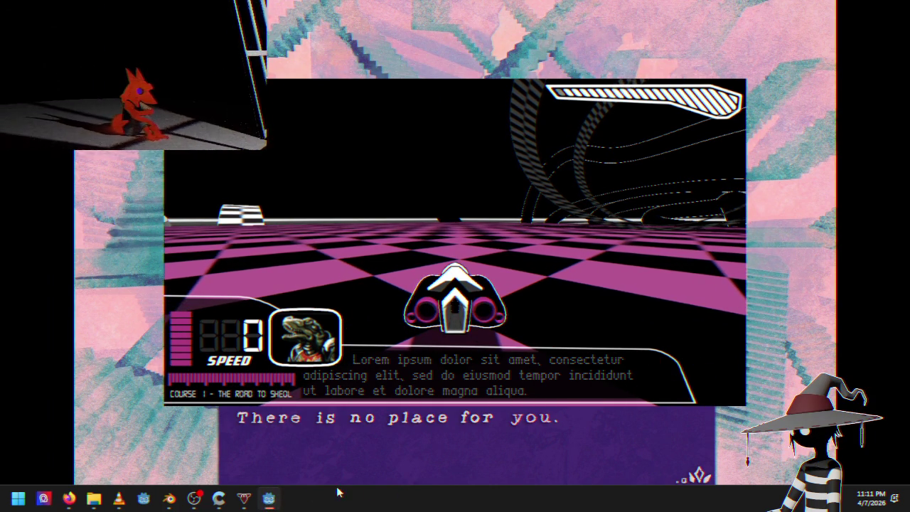
mouse_move(268, 498)
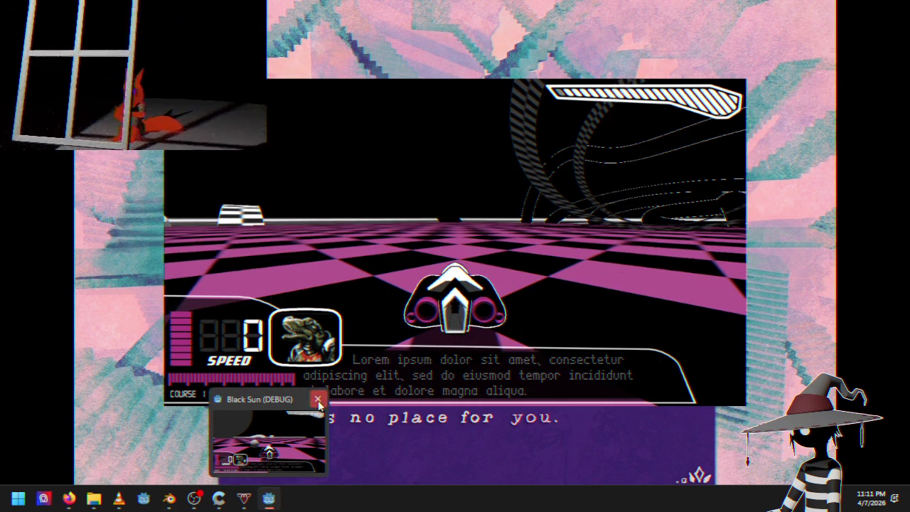
left_click(318, 397)
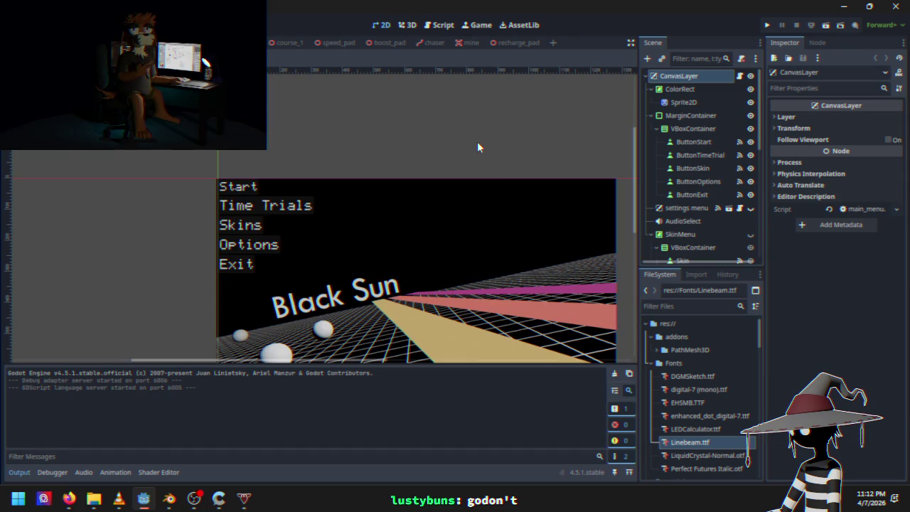
Step: Pan the 2D view of the reloaded main menu scene
mouse_move(477, 141)
left_mouse_down()
mouse_move(380, 96)
mouse_move(348, 112)
left_mouse_up()
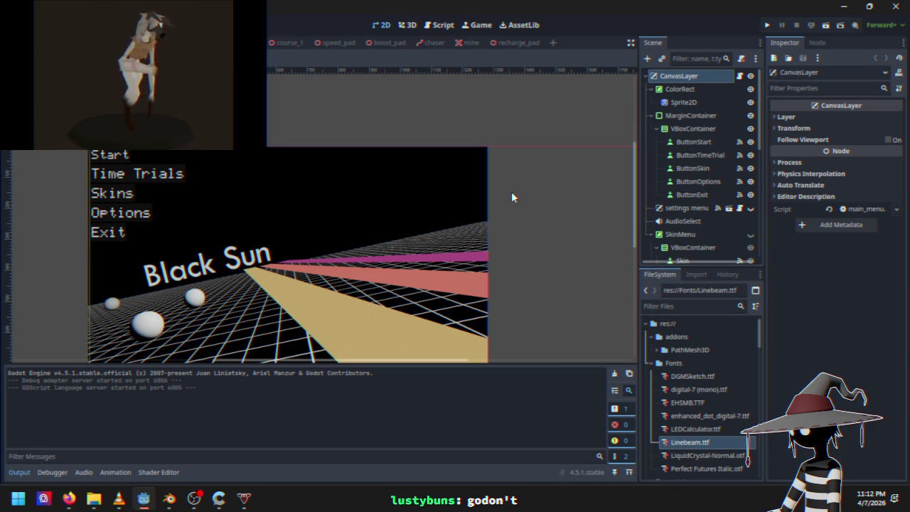
scroll(501, 189, "down", 3)
left_click_drag(487, 199, 480, 212)
scroll(181, 181, "up", 2)
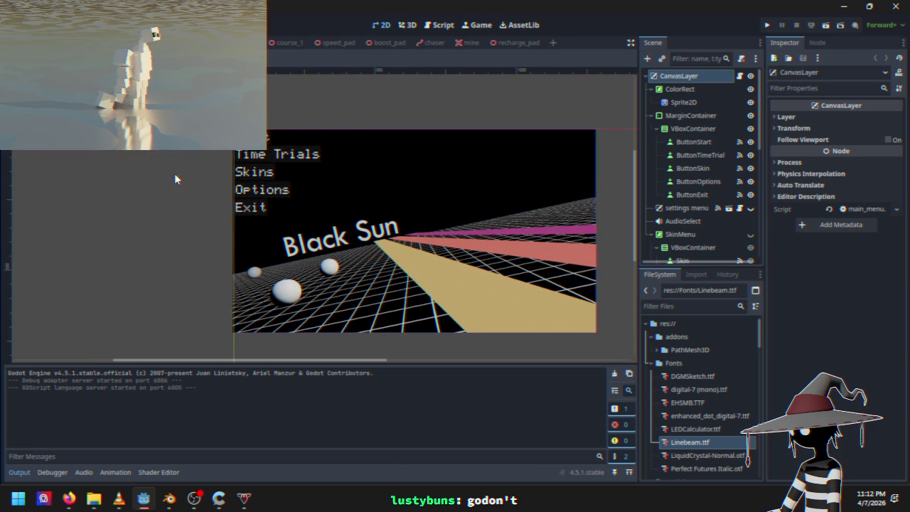
left_click_drag(146, 187, 139, 197)
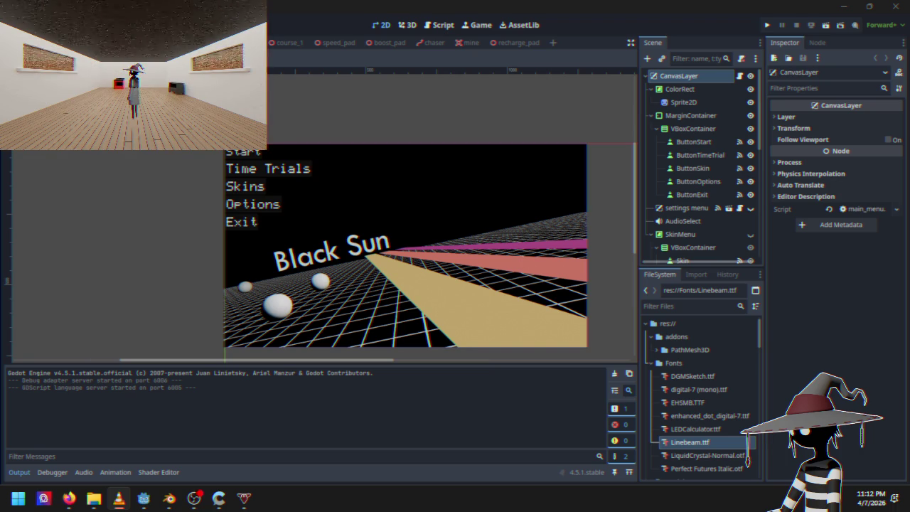
left_click(342, 186)
mouse_move(428, 207)
left_mouse_down()
mouse_move(378, 179)
mouse_move(368, 192)
left_mouse_up()
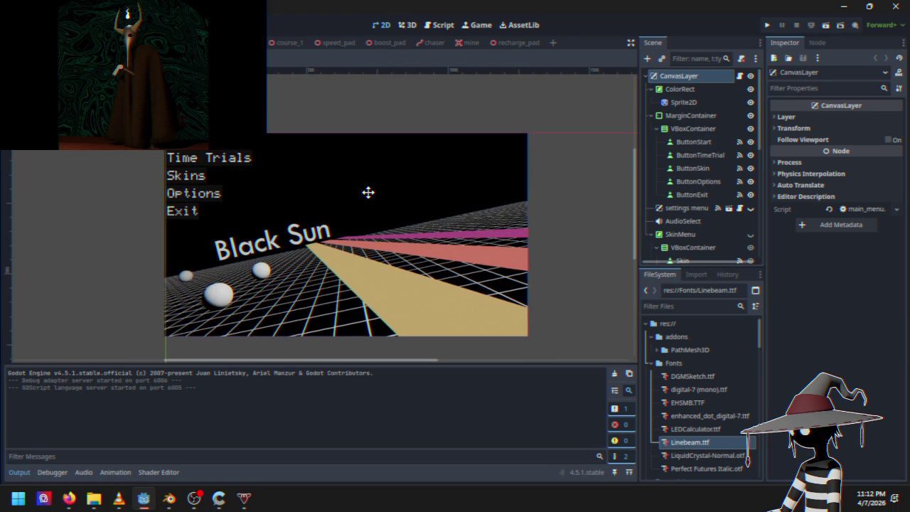
Step: Open Cruiser.gd in the Script editor and scroll to the else branch
left_click(441, 26)
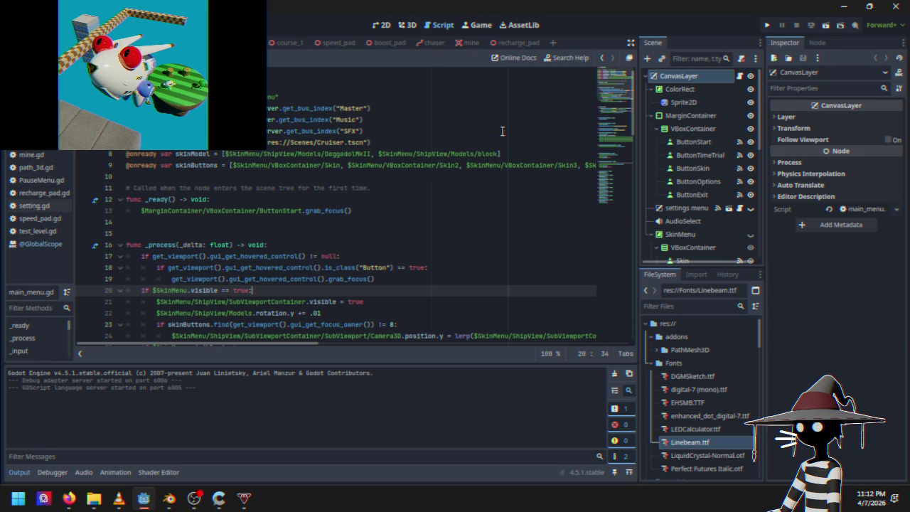
left_click(238, 42)
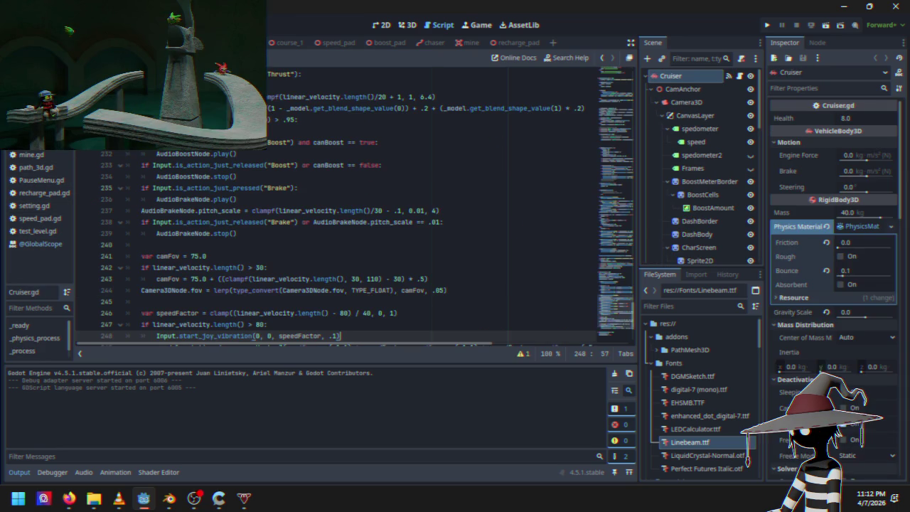
mouse_move(611, 311)
left_mouse_down()
mouse_move(622, 128)
mouse_move(614, 154)
mouse_move(604, 156)
left_mouse_up()
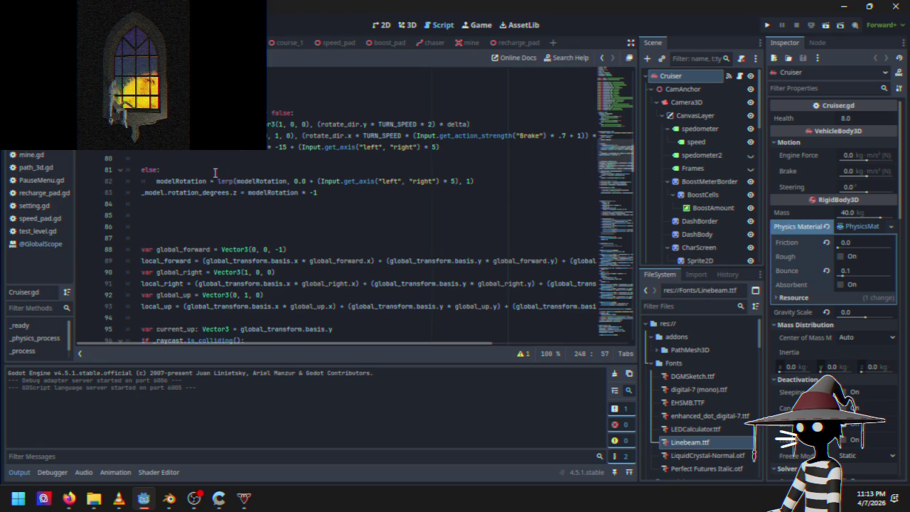
Step: Comment out the lerp on line 82 and add 'modelRotation = 0' below it
left_click_drag(155, 181, 473, 182)
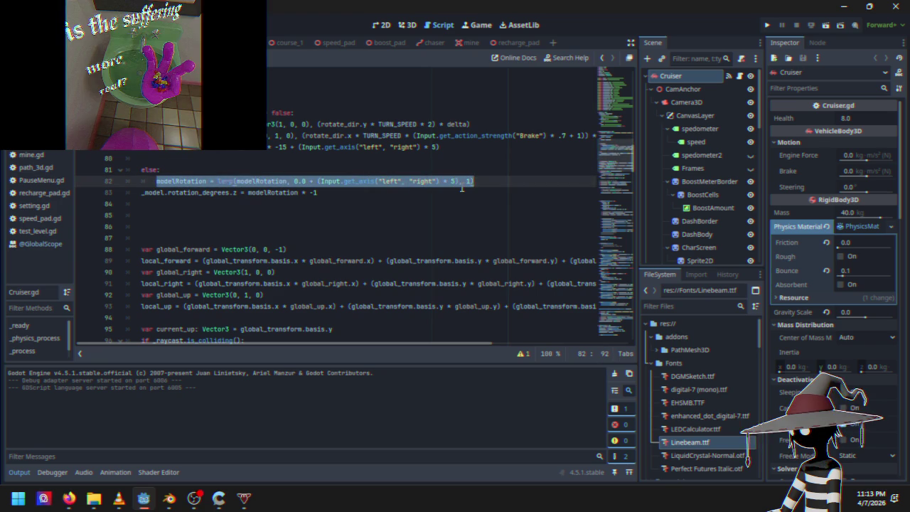
key("ctrl+k")
left_click(508, 183)
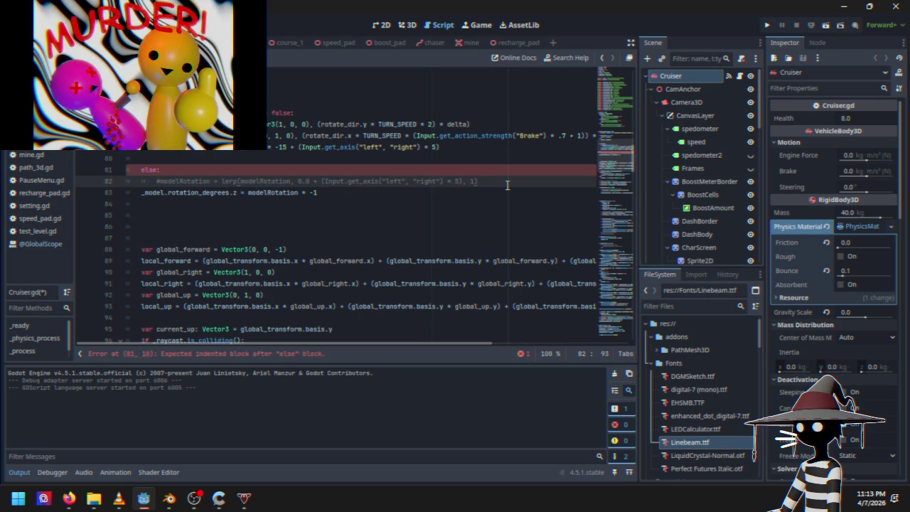
key("Return")
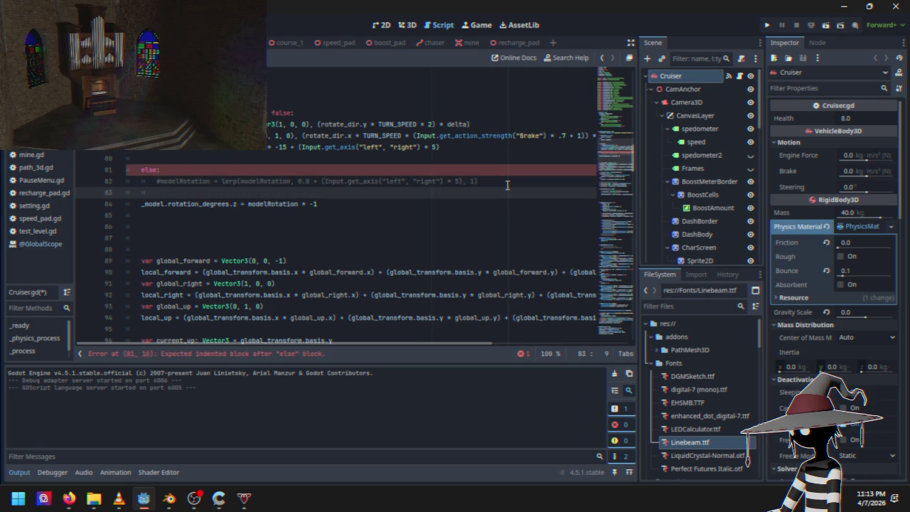
type("modelRota")
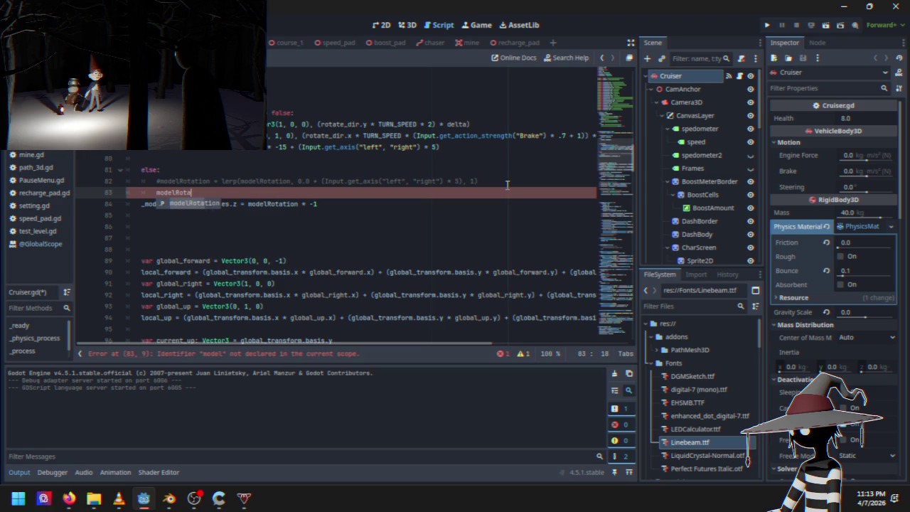
key("Return")
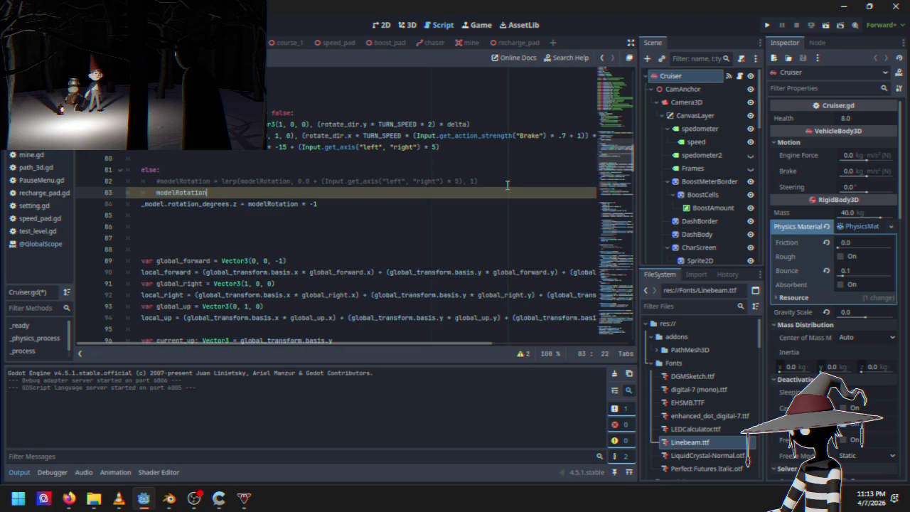
type(" = 0")
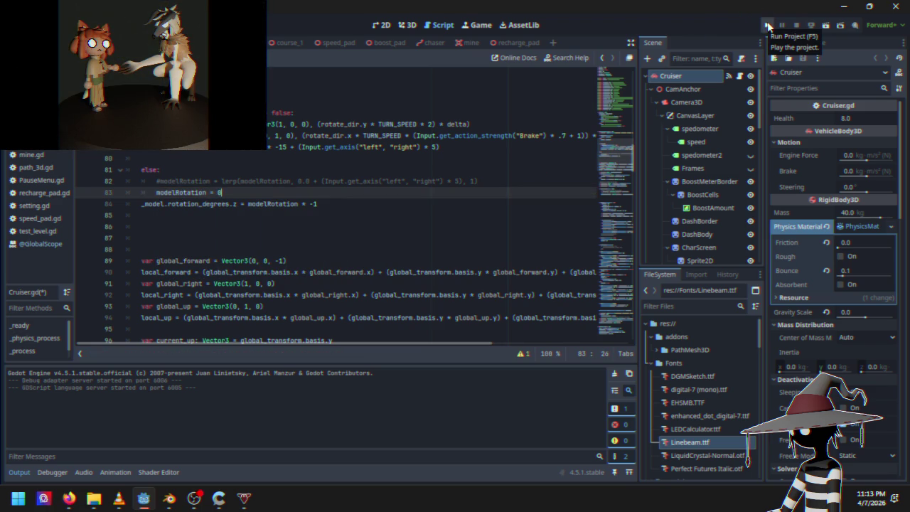
Step: Run the project, start a race, then stop the game to return to the editor
left_click(767, 26)
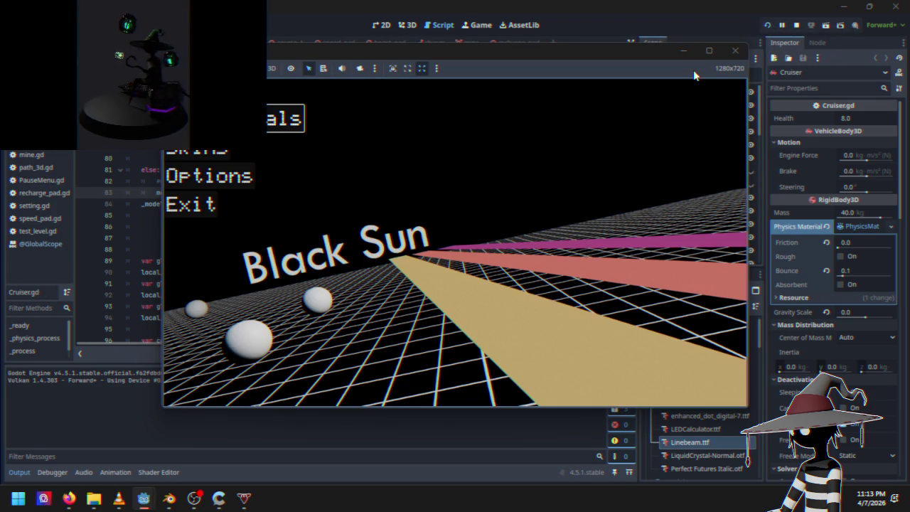
key("Return")
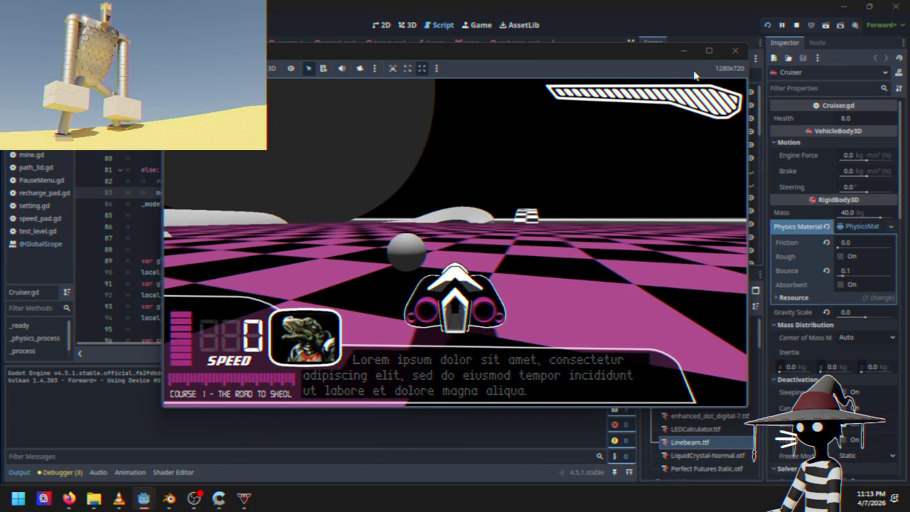
left_click(796, 25)
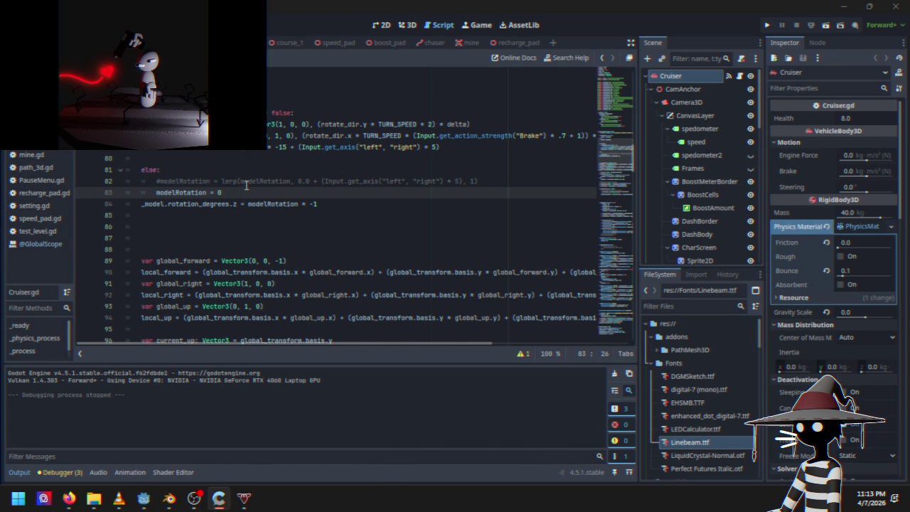
mouse_move(152, 150)
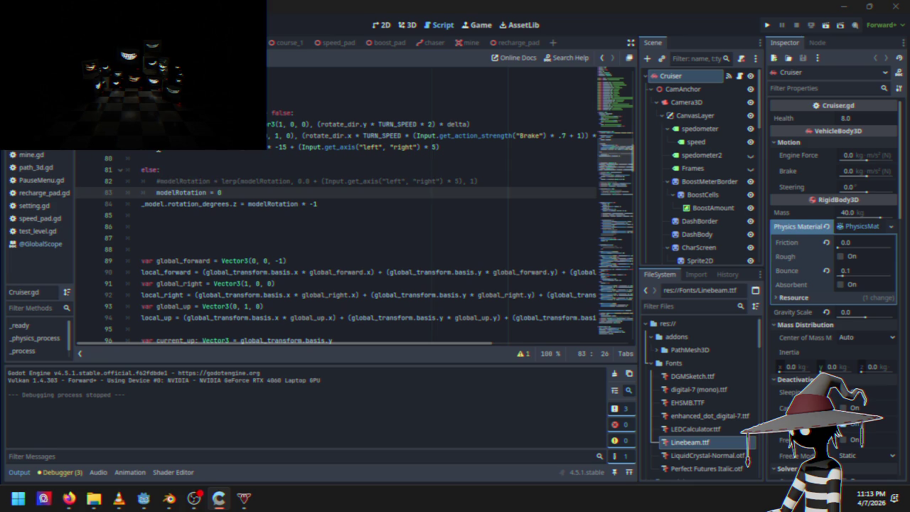
left_click_drag(156, 147, 321, 204)
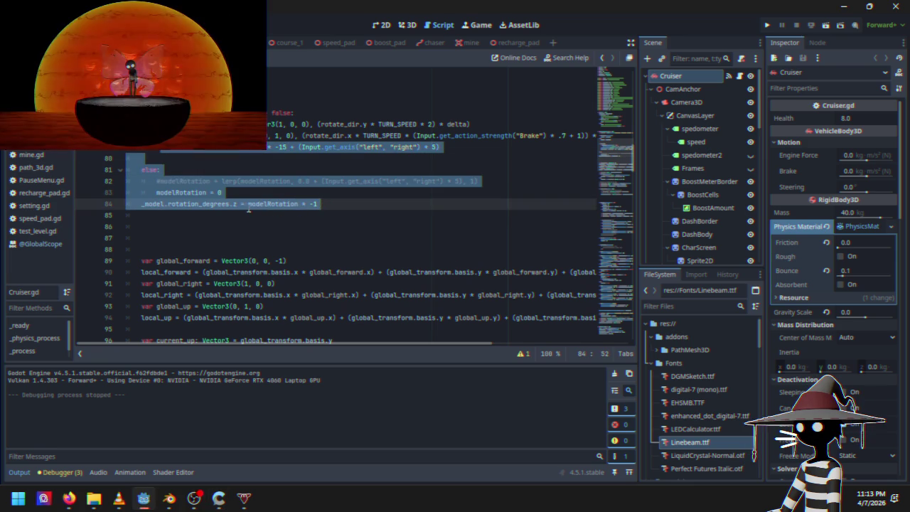
key("Delete")
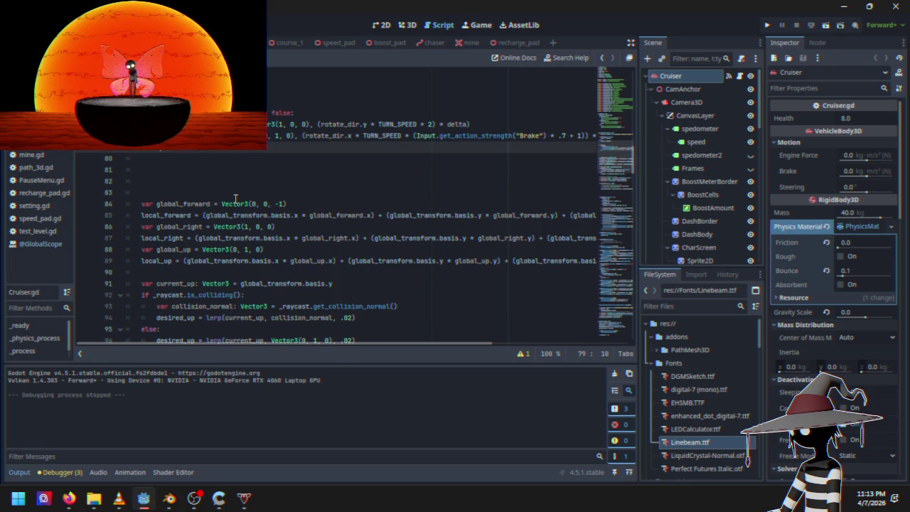
type("m")
key("ctrl+z")
key("ctrl+z")
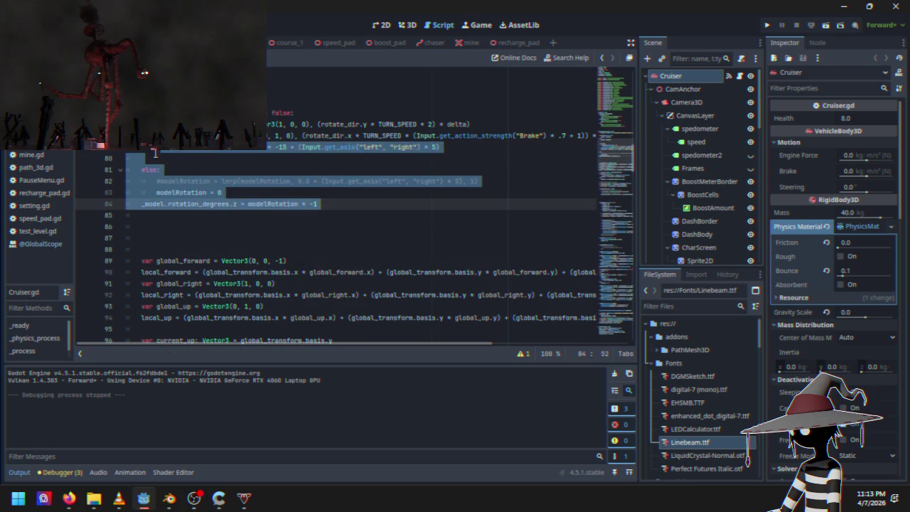
left_click(156, 150)
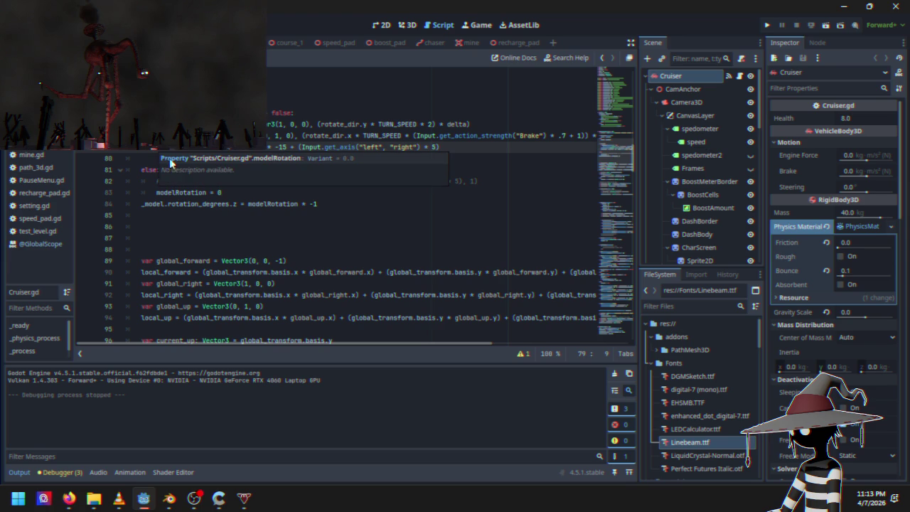
left_click(314, 126)
scroll(291, 227, "up", 7)
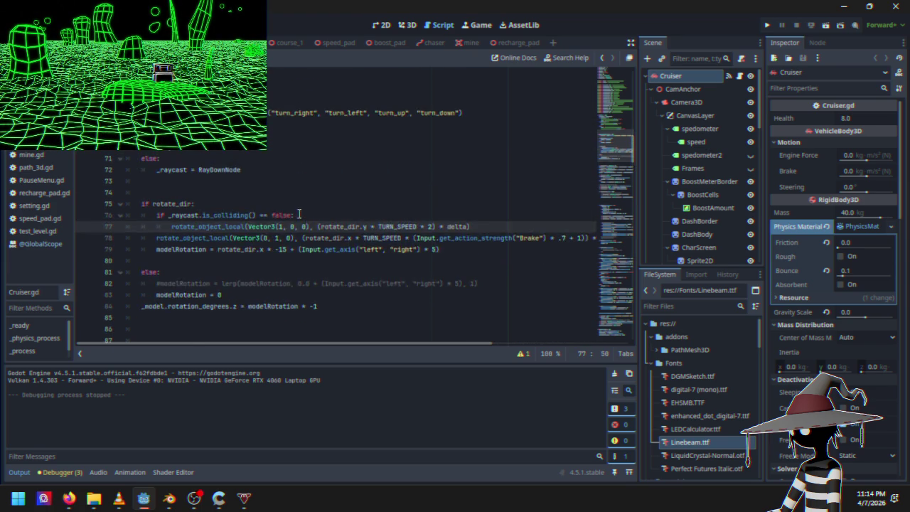
scroll(291, 227, "up", 13)
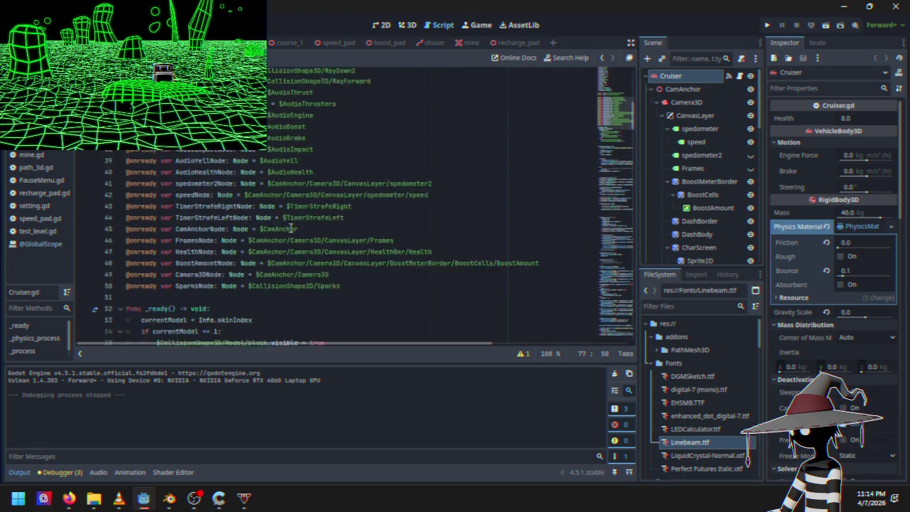
scroll(205, 218, "up", 2)
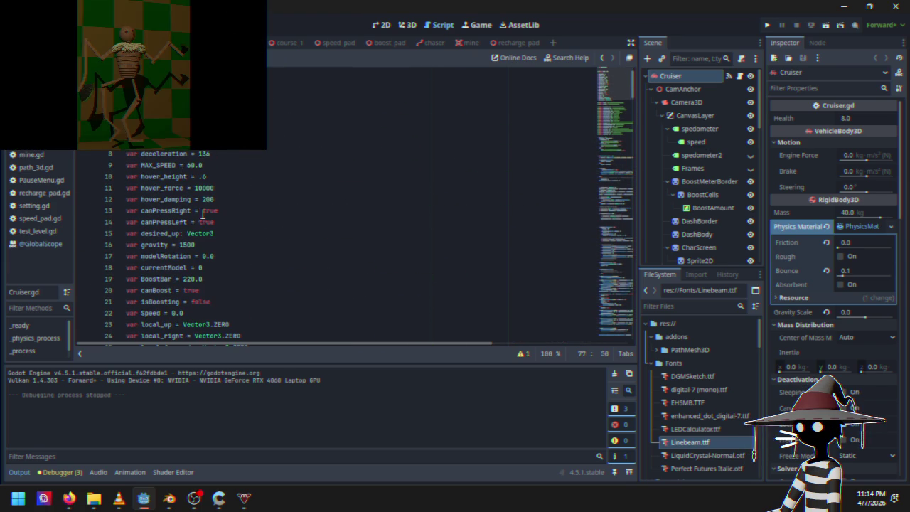
scroll(182, 165, "down", 1)
scroll(214, 242, "down", 18)
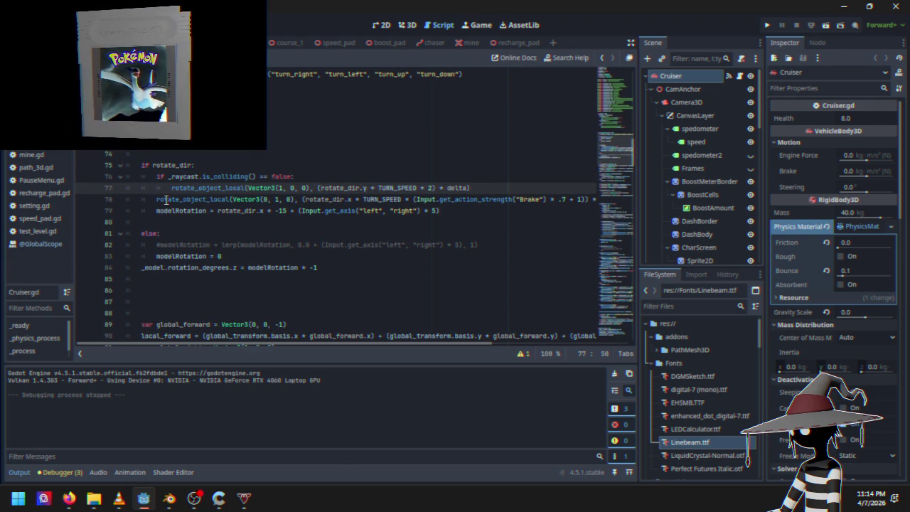
left_click(163, 211)
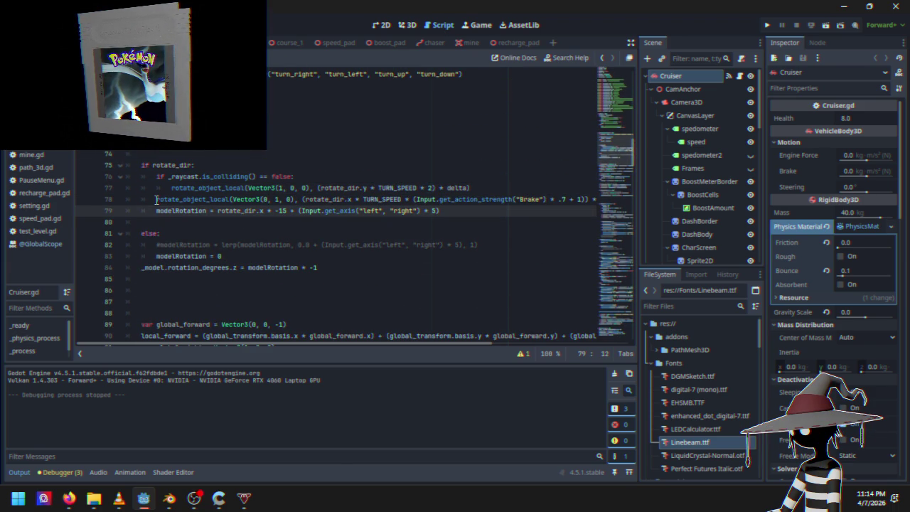
mouse_move(157, 199)
mouse_move(157, 199)
left_mouse_down()
mouse_move(298, 213)
mouse_move(301, 265)
mouse_move(309, 264)
mouse_move(285, 255)
left_mouse_up()
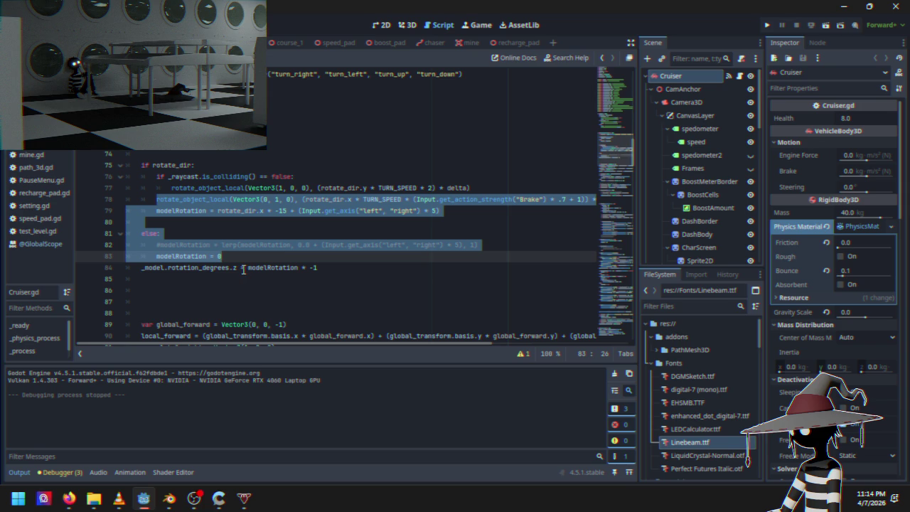
left_click(270, 266)
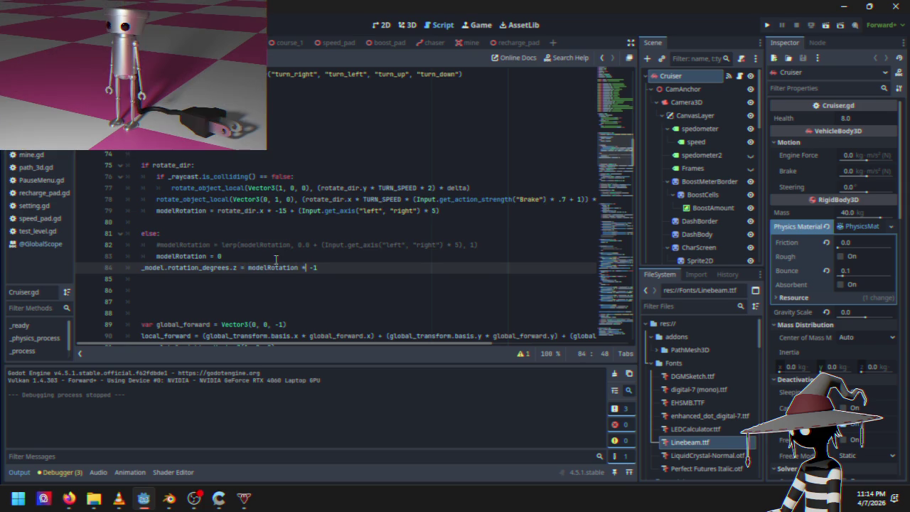
left_click(229, 254)
left_click(155, 211)
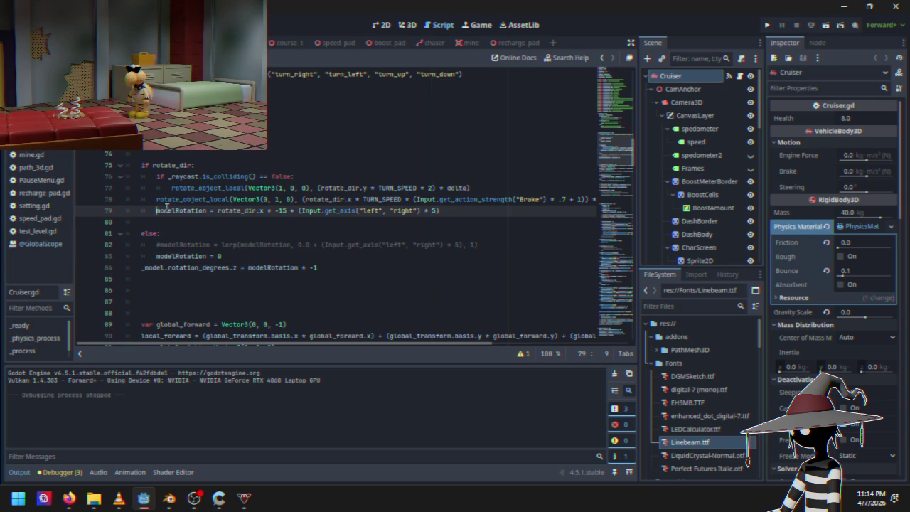
left_click_drag(157, 211, 334, 267)
key("ctrl+c")
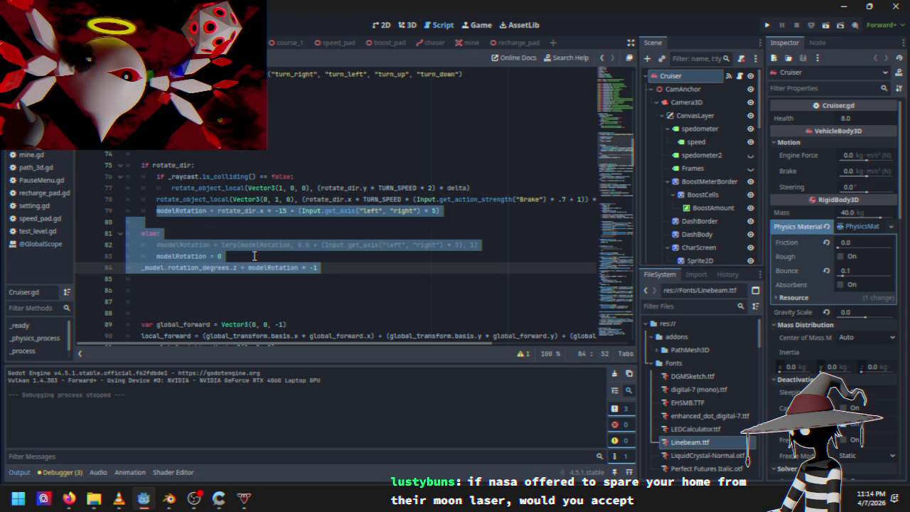
Step: Remove the modelRotation line and else block, then scroll to the end of _physics_process
key("BackSpace")
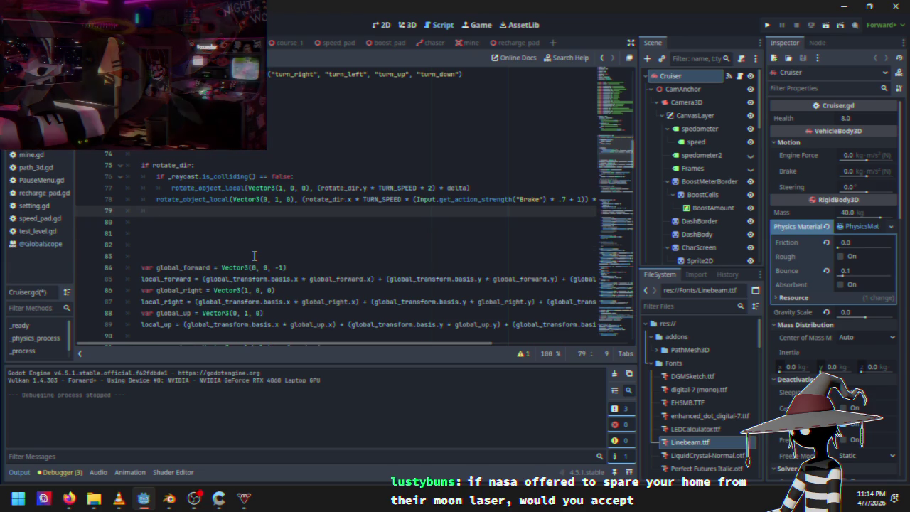
mouse_move(251, 268)
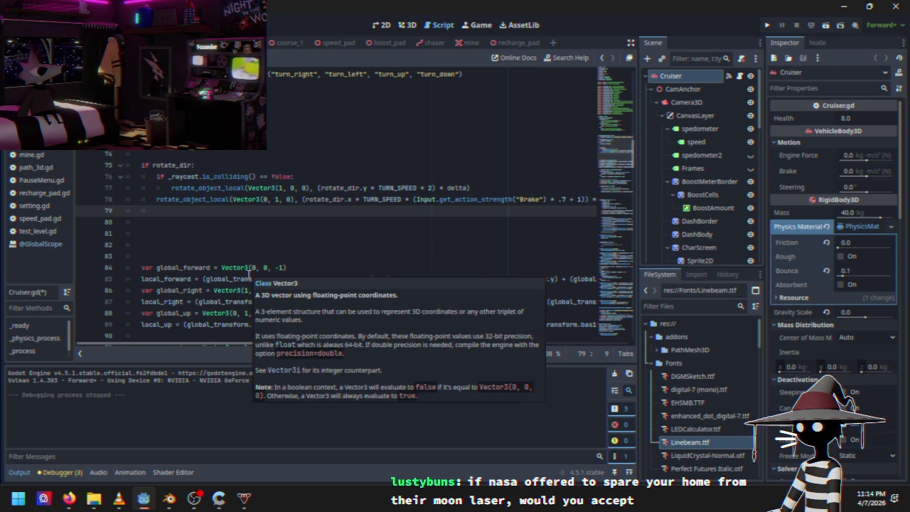
left_click_drag(602, 155, 613, 333)
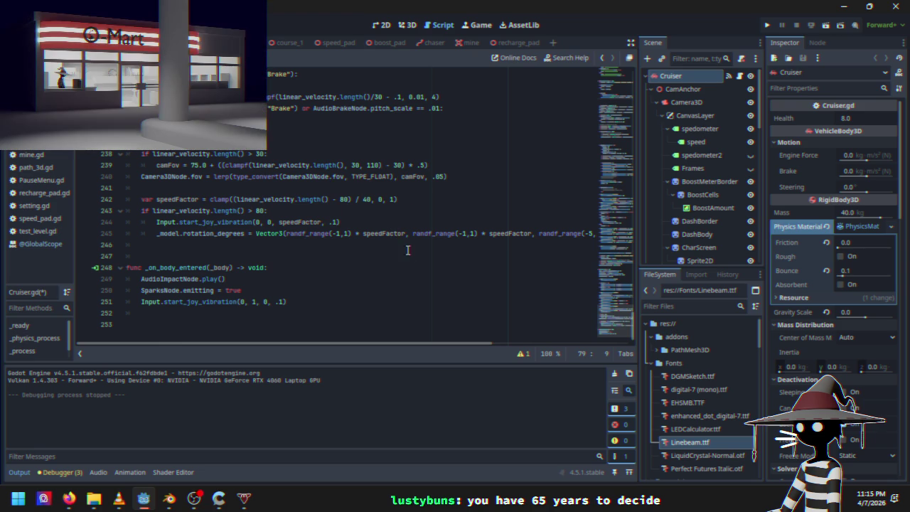
Step: Paste the cut modelRotation line and else block onto empty line 246 after the shake code
left_click(408, 222)
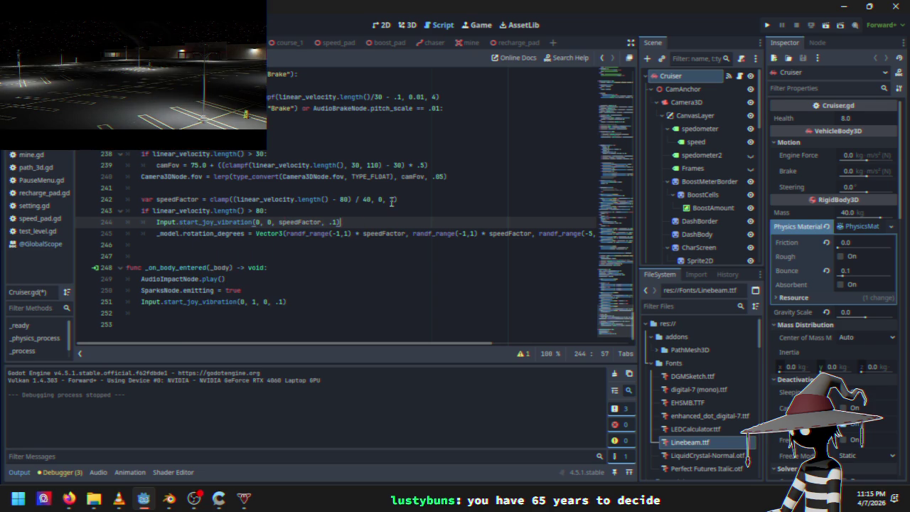
left_click(294, 244)
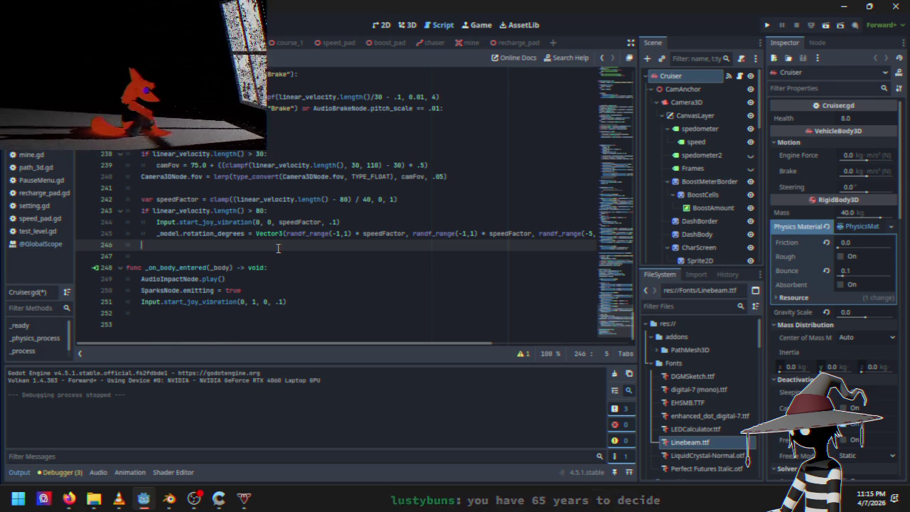
key("ctrl+v")
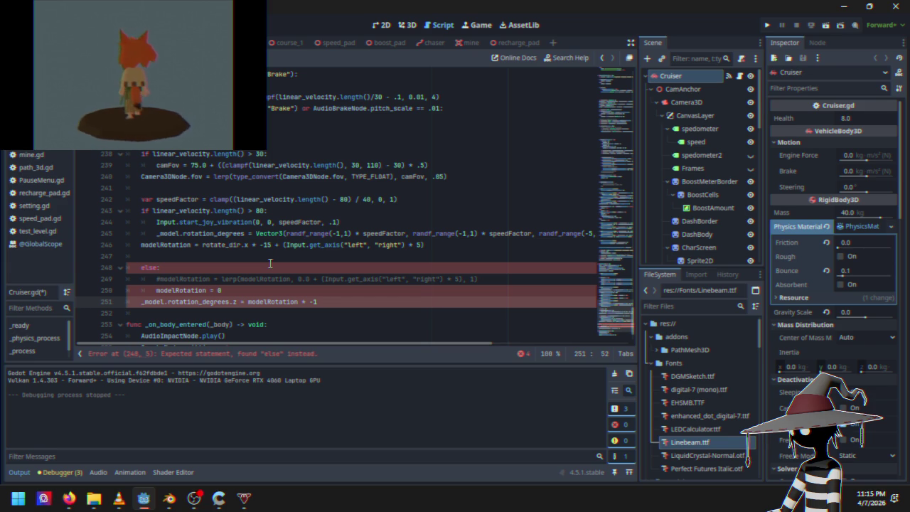
Step: Add two empty lines below the pasted block, which ends at line 251
left_click(202, 254)
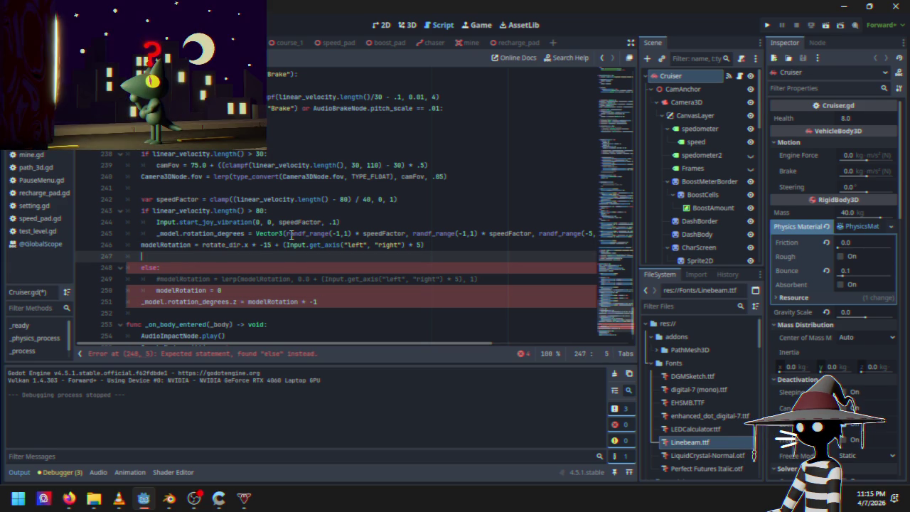
mouse_move(290, 235)
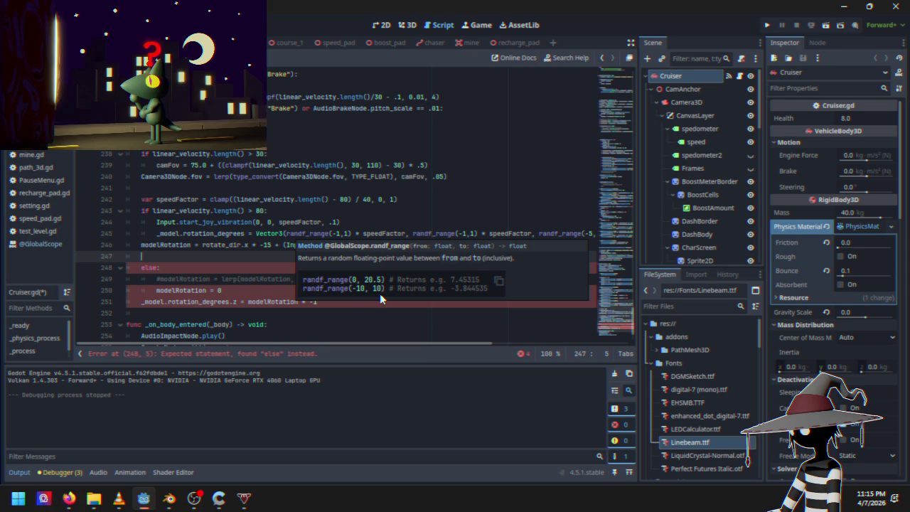
left_click(366, 307)
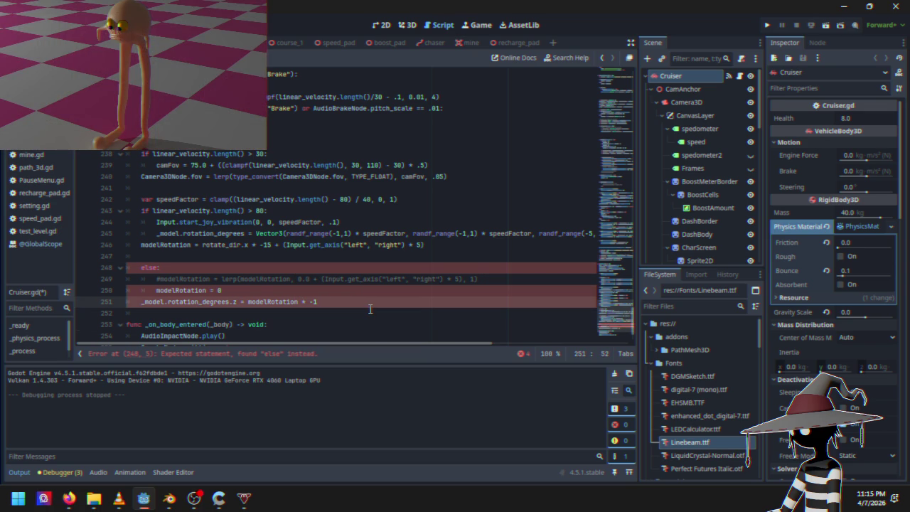
key("Return")
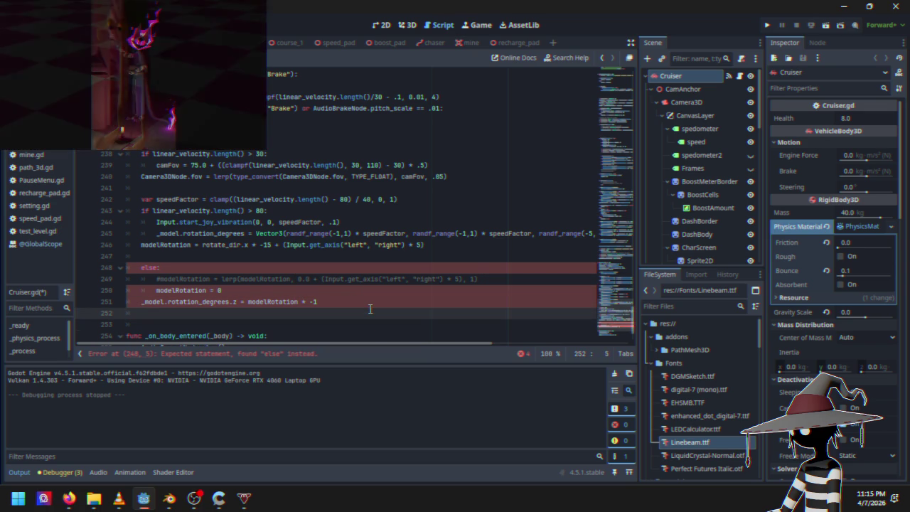
scroll(362, 274, "down", 2)
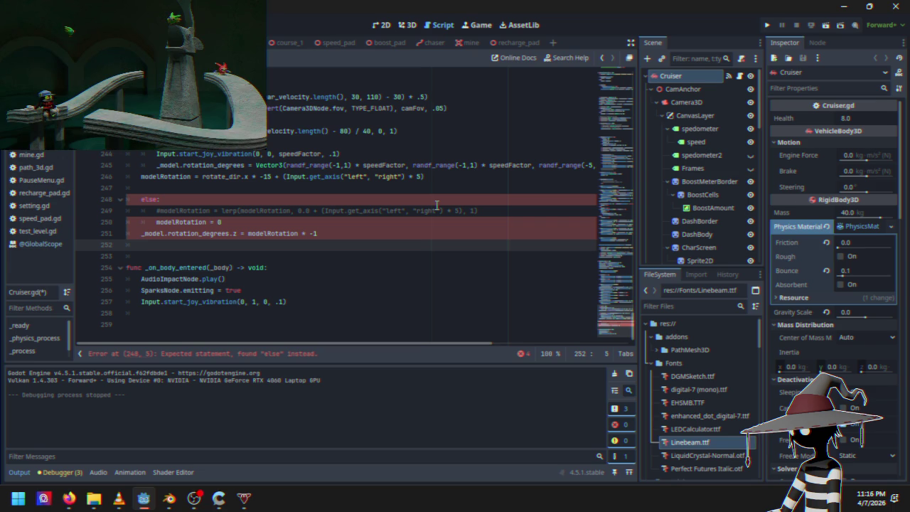
key("Return")
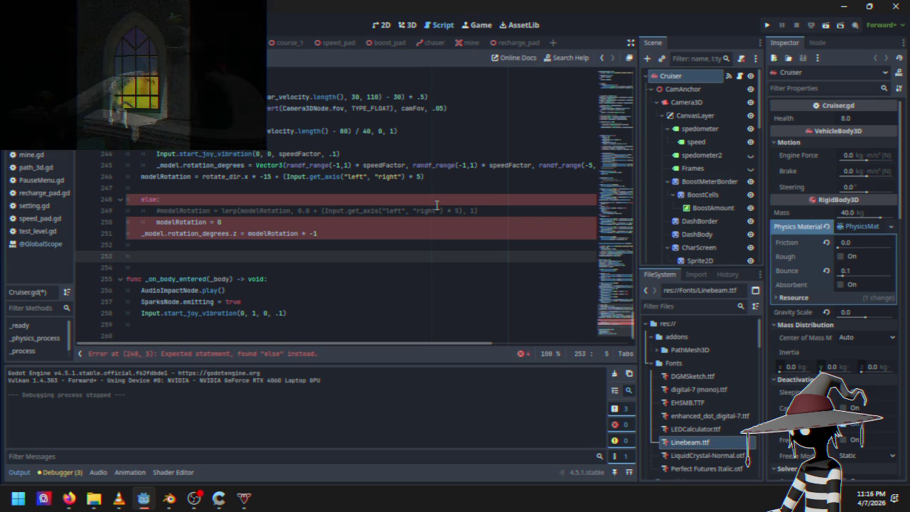
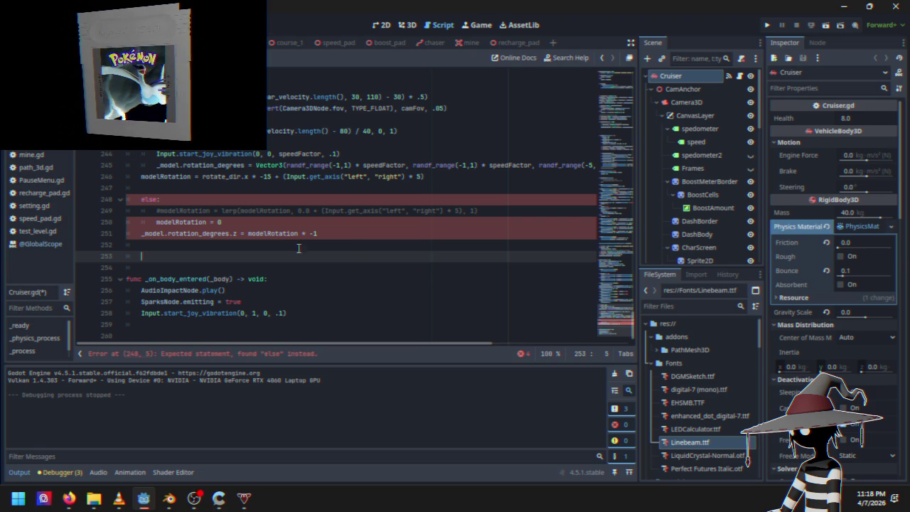
Step: Delete the 'else:' on line 248 and add '(' before modelRotation on line 251
left_click(140, 200)
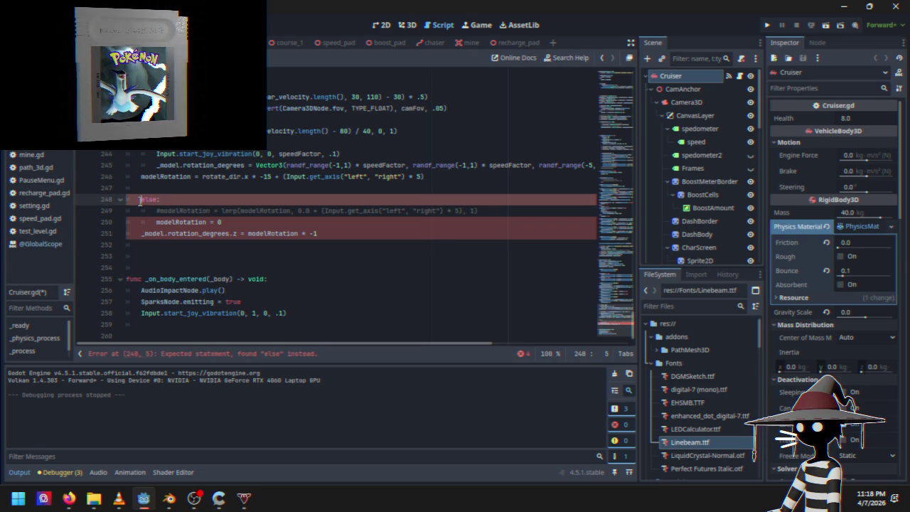
key("shift+End")
key("Delete")
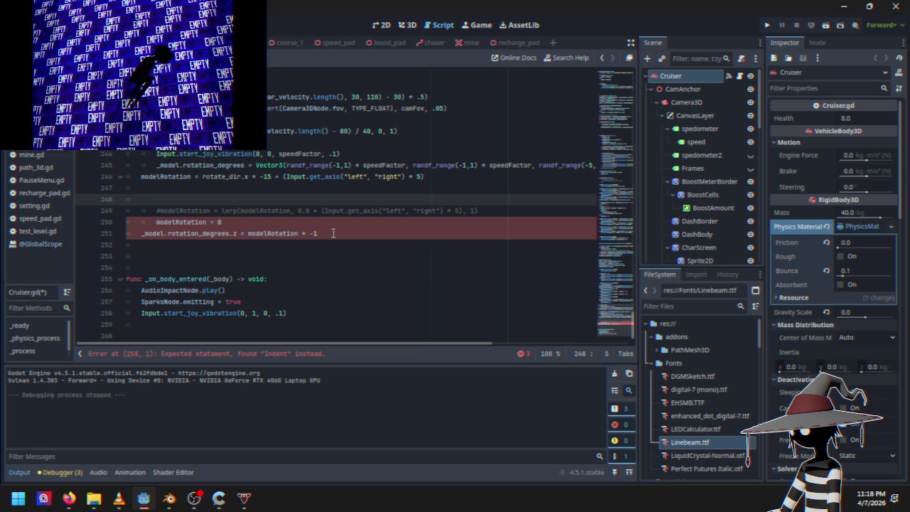
left_click(248, 234)
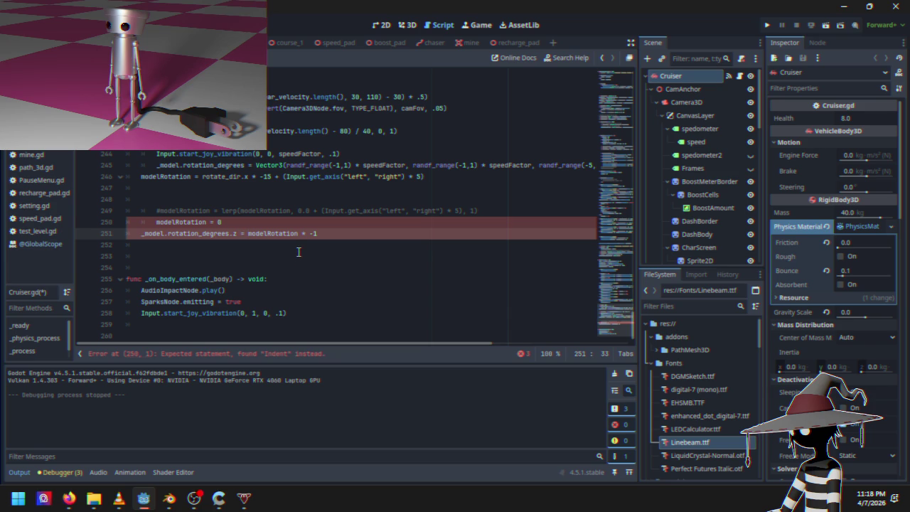
type("(")
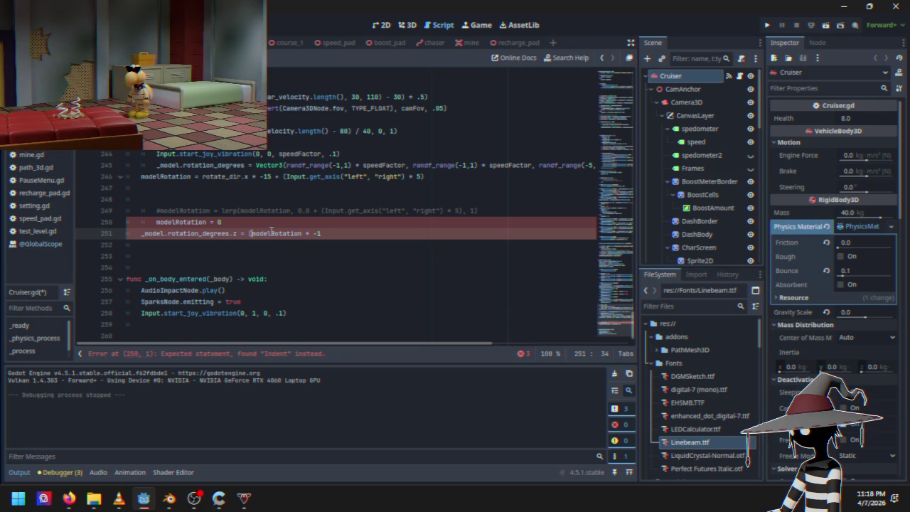
Step: Tidy the blank lines above and below the modelRotation assignment
left_click(142, 177)
key("Return")
key("Return")
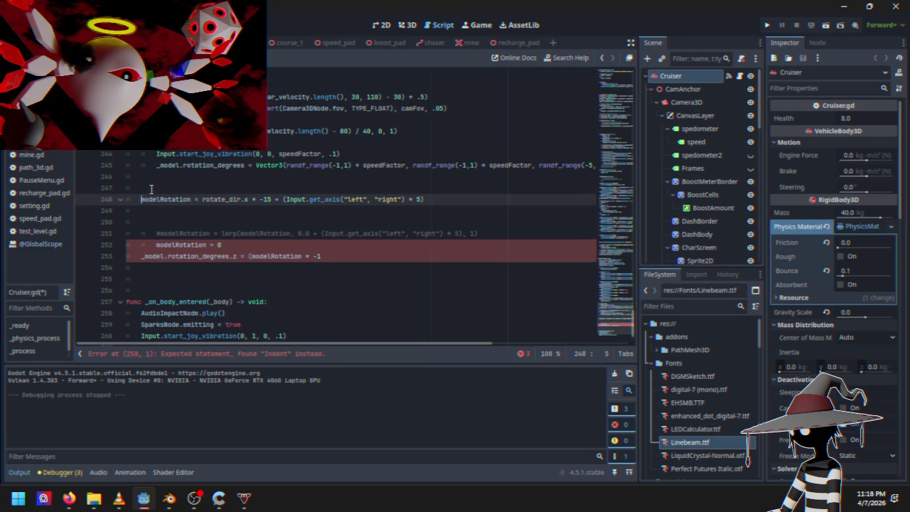
left_click(142, 226)
key("BackSpace")
key("BackSpace")
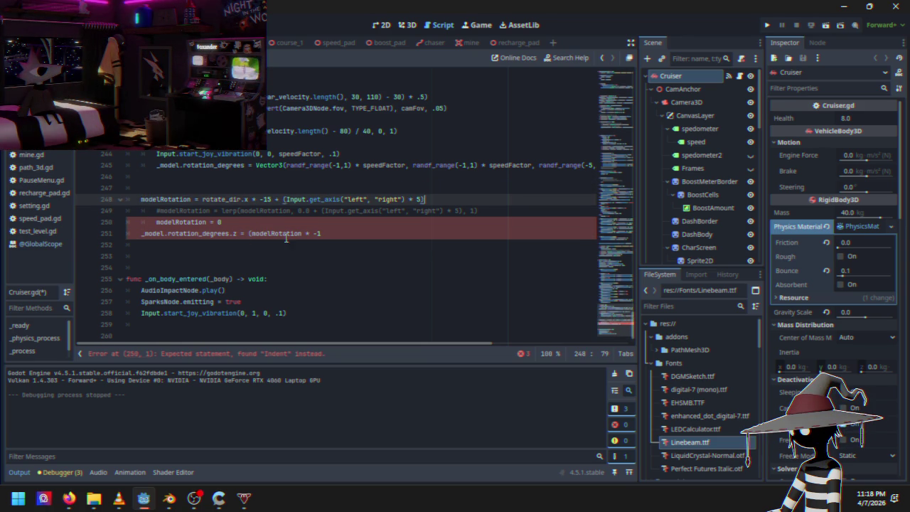
Step: Copy the 'randf_range(-5, 5) * speedFactor' shake expression from line 245
left_click(330, 237)
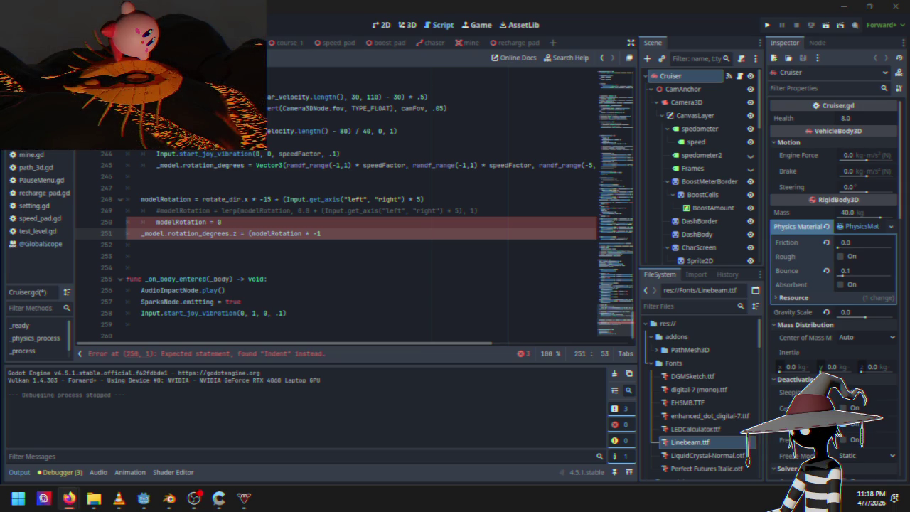
left_click(420, 233)
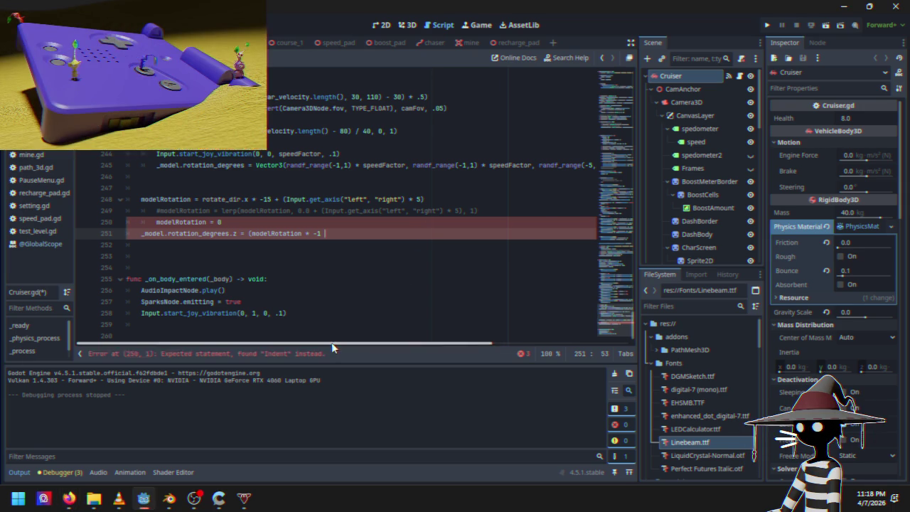
left_click_drag(332, 343, 469, 344)
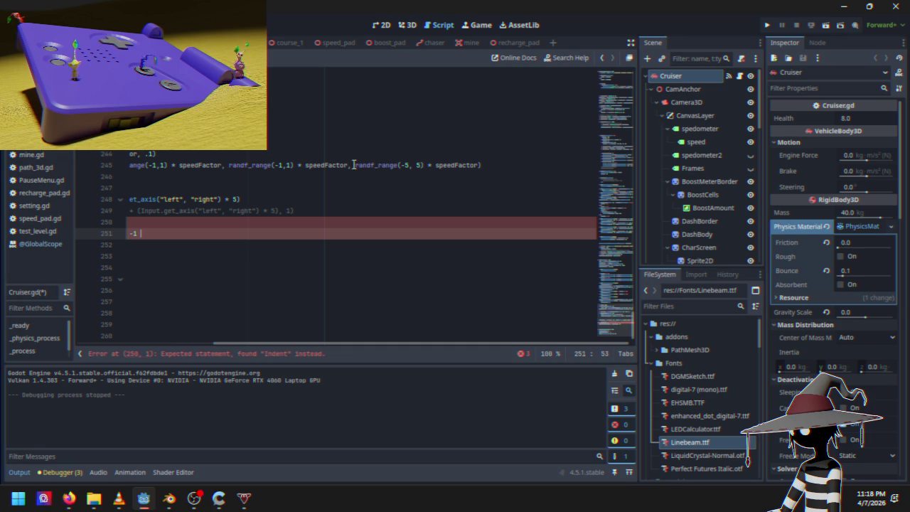
left_click_drag(357, 165, 482, 165)
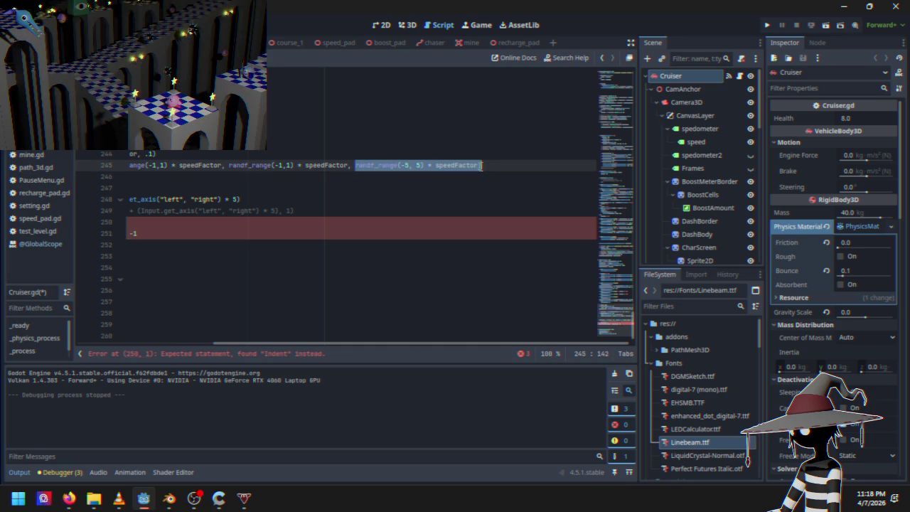
right_click(478, 165)
left_click(479, 225)
Step: Append '+ randf_range(-5, 5) * speedFactor' after -1 on line 251, parenthesizing both terms
left_click_drag(425, 348, 280, 344)
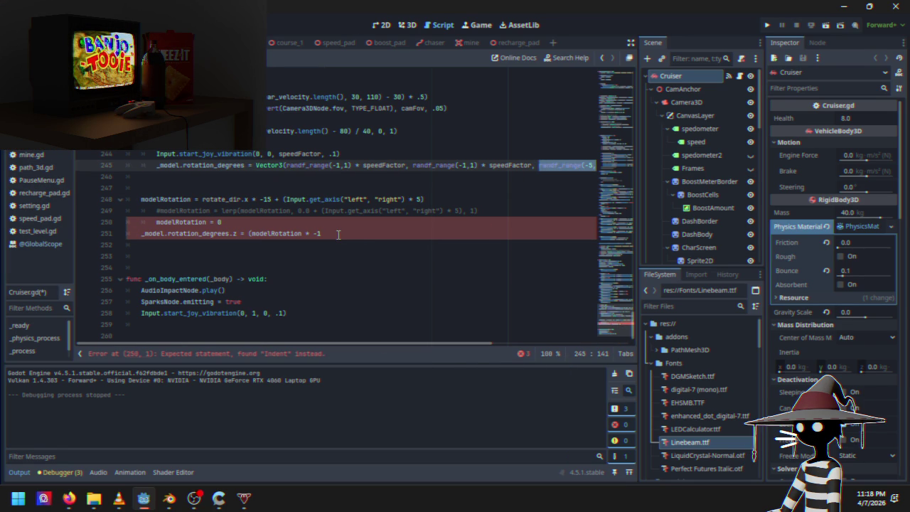
left_click(380, 235)
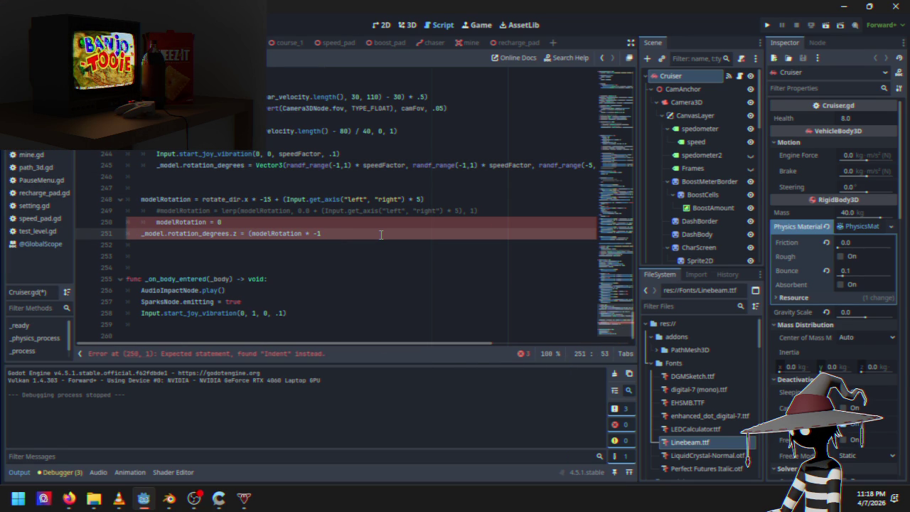
type("+")
key("ctrl+v")
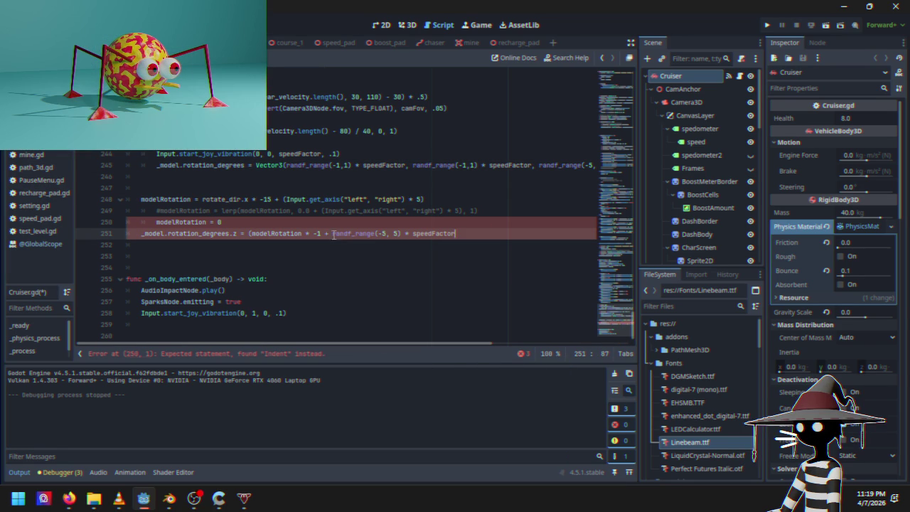
type("(")
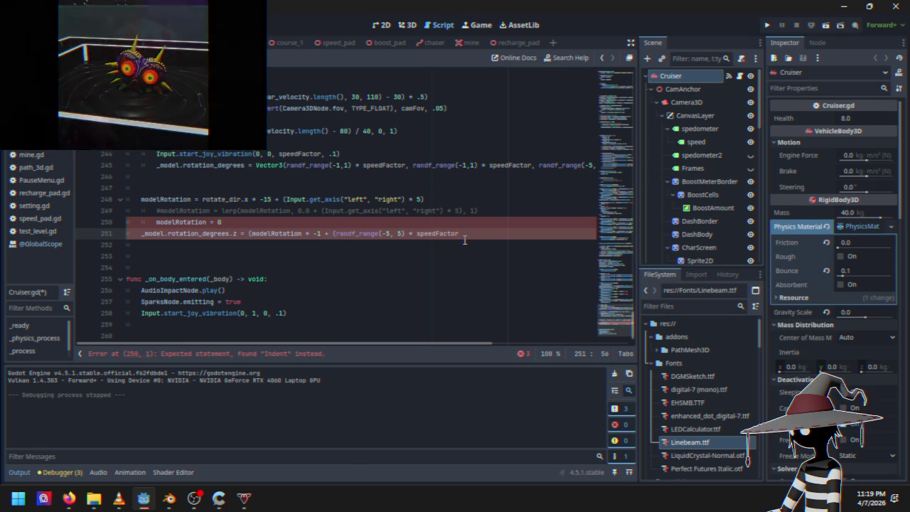
left_click(464, 240)
left_click(480, 232)
type("))")
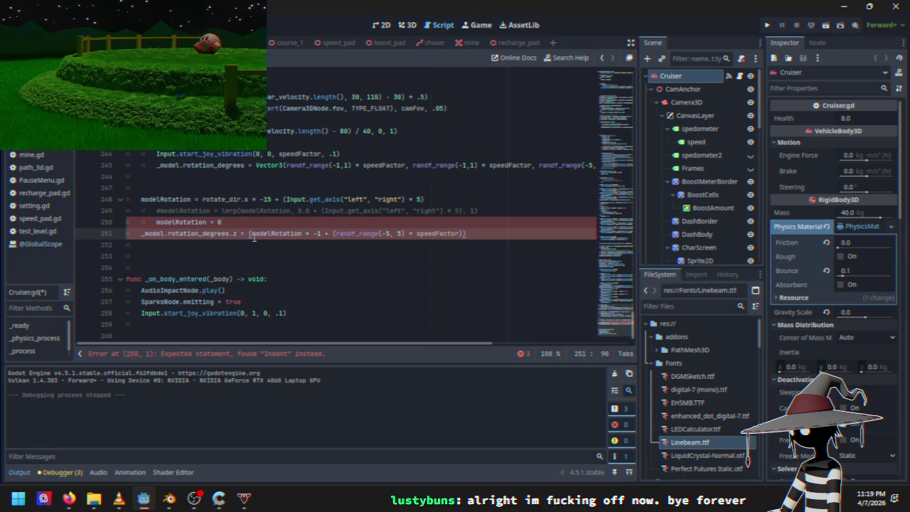
left_click(322, 234)
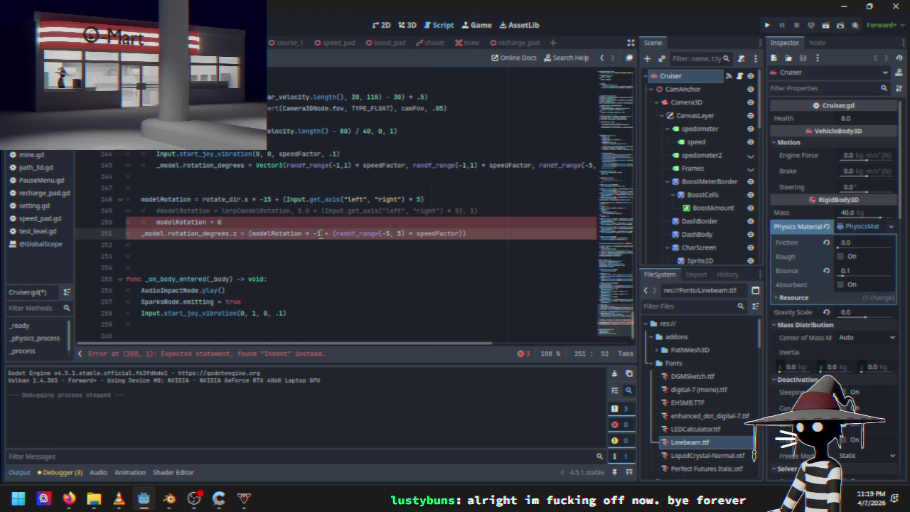
type(")")
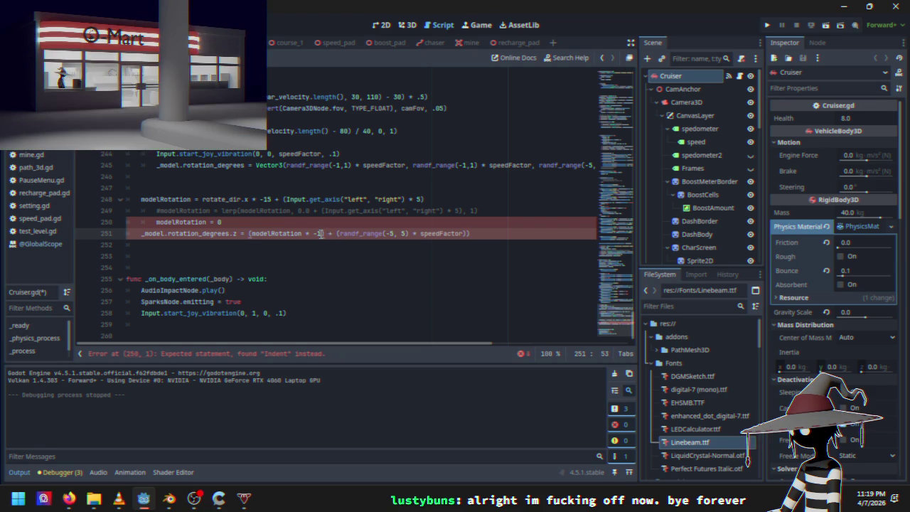
left_click(483, 236)
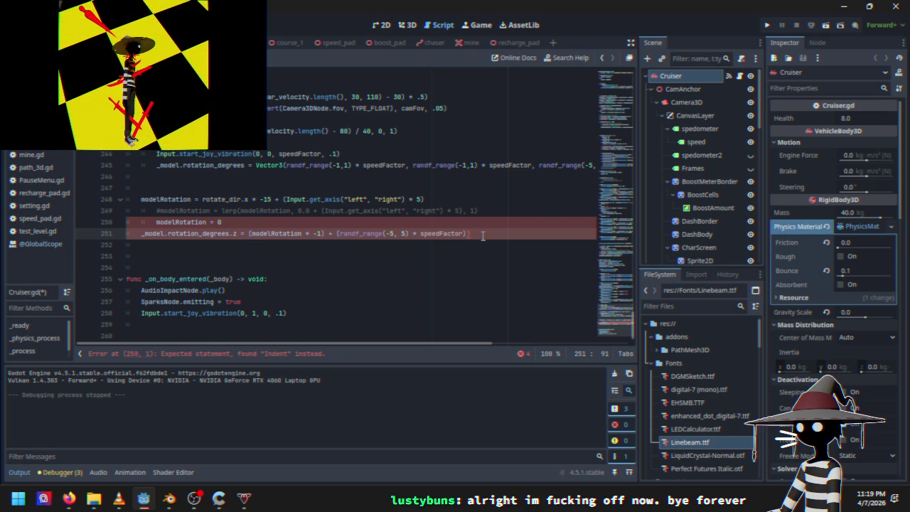
key("BackSpace")
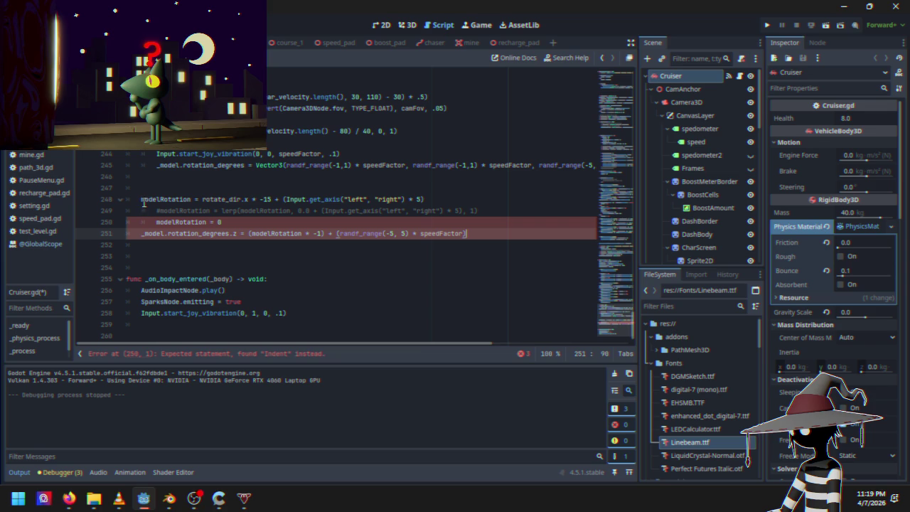
Step: Delete the commented-out lerp line and the 'modelRotation = 0' line below the assignment
mouse_move(140, 212)
left_mouse_down()
mouse_move(192, 220)
mouse_move(199, 212)
mouse_move(489, 209)
left_mouse_up()
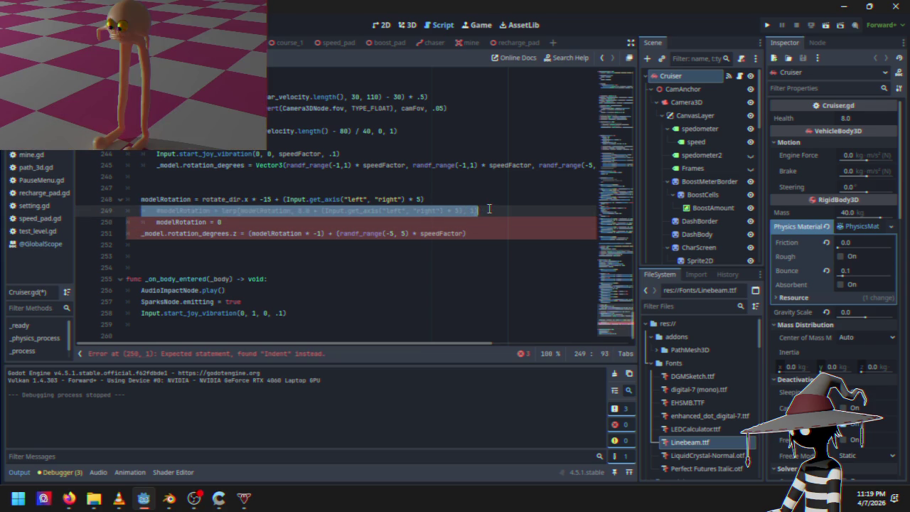
key("BackSpace")
left_click_drag(240, 226, 141, 222)
key("BackSpace")
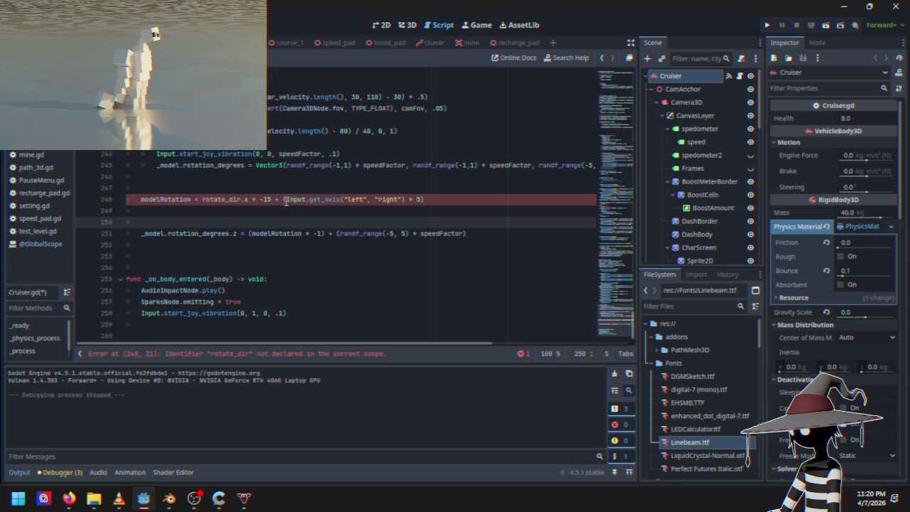
scroll(276, 206, "up", 20)
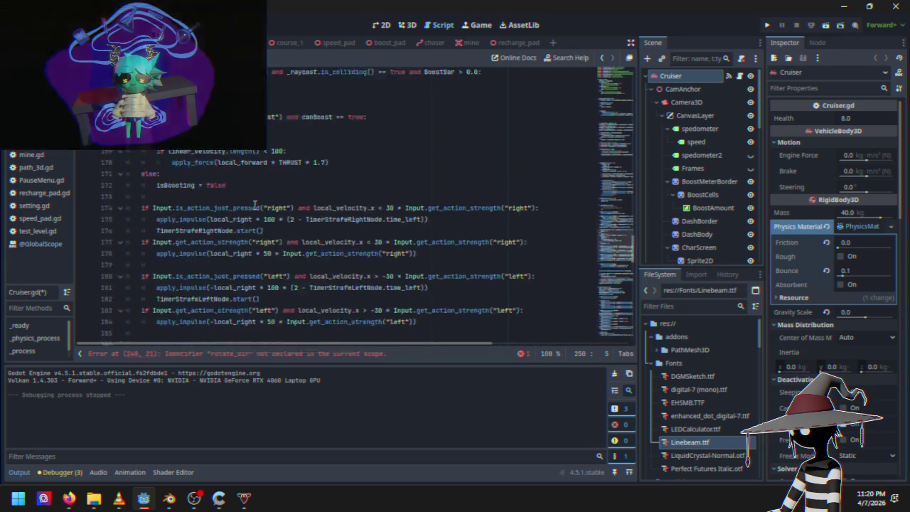
scroll(270, 202, "up", 20)
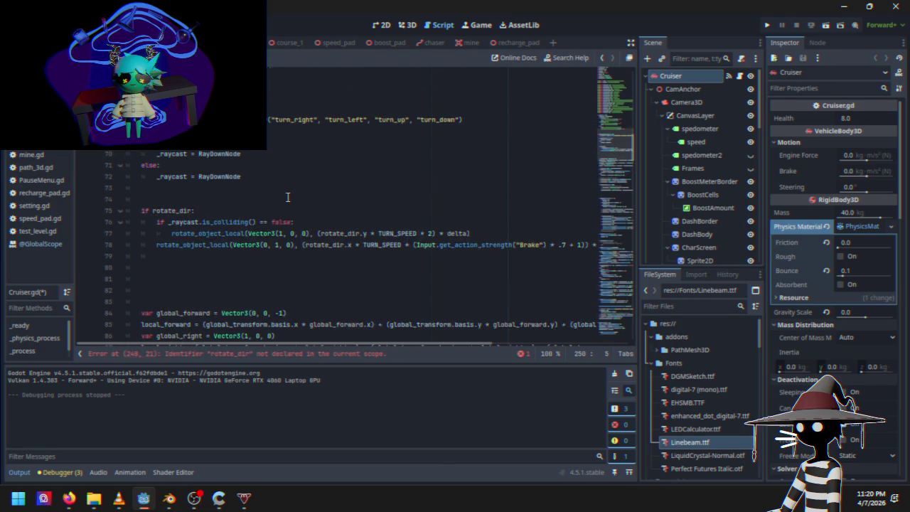
scroll(288, 197, "down", 1)
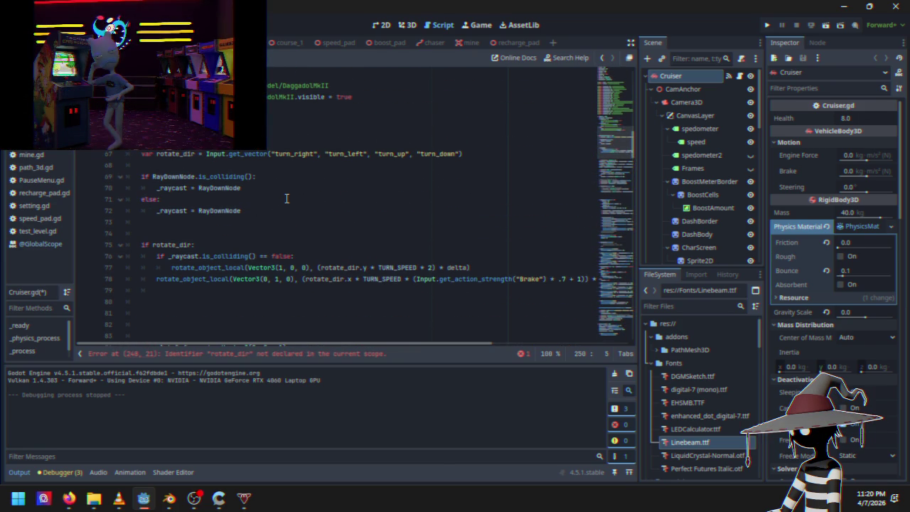
scroll(286, 199, "down", 20)
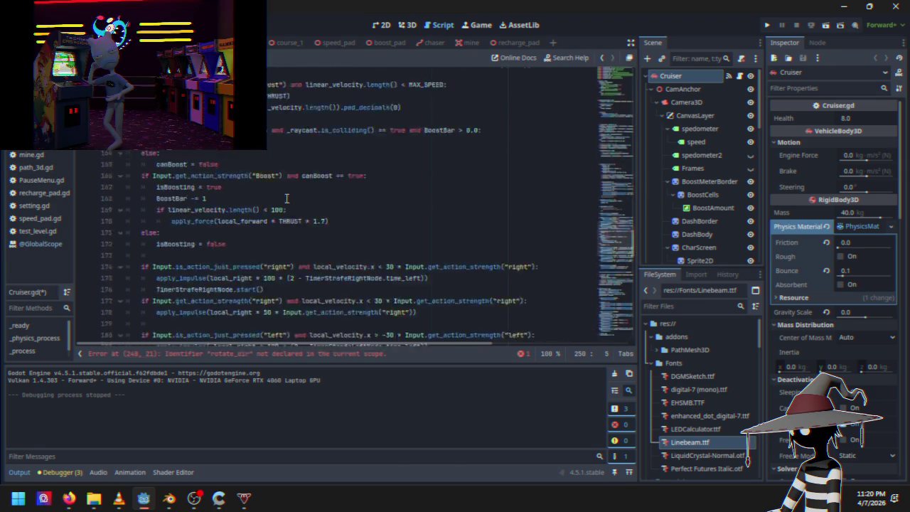
scroll(287, 199, "down", 16)
scroll(287, 228, "up", 2)
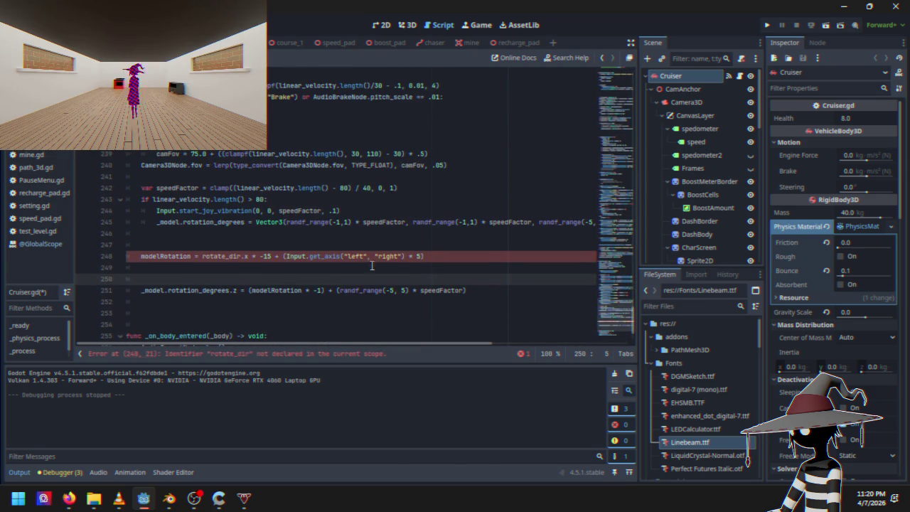
left_click(290, 247)
left_click_drag(287, 257, 319, 257)
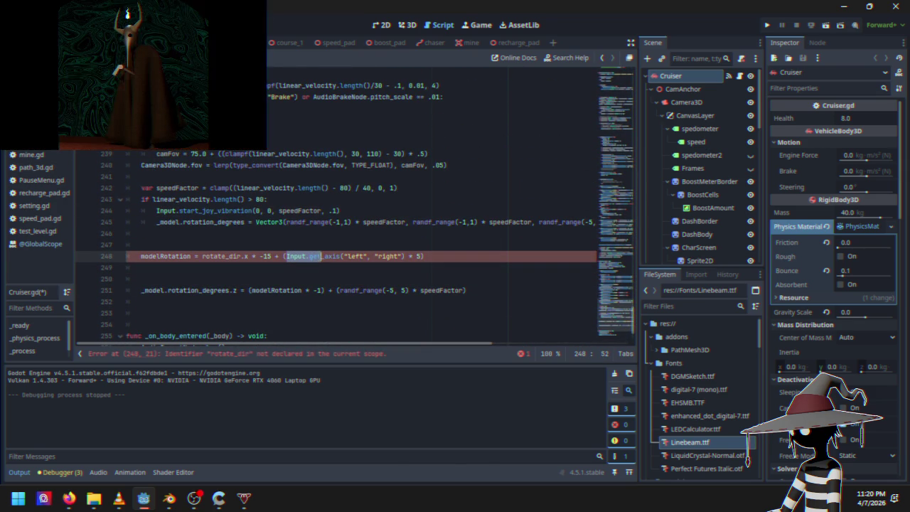
left_click(311, 257)
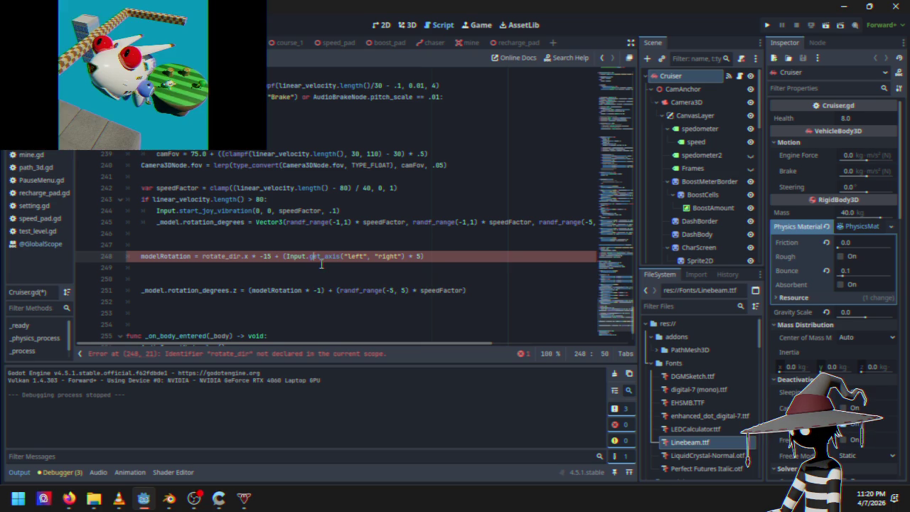
scroll(321, 226, "up", 10)
scroll(321, 226, "up", 20)
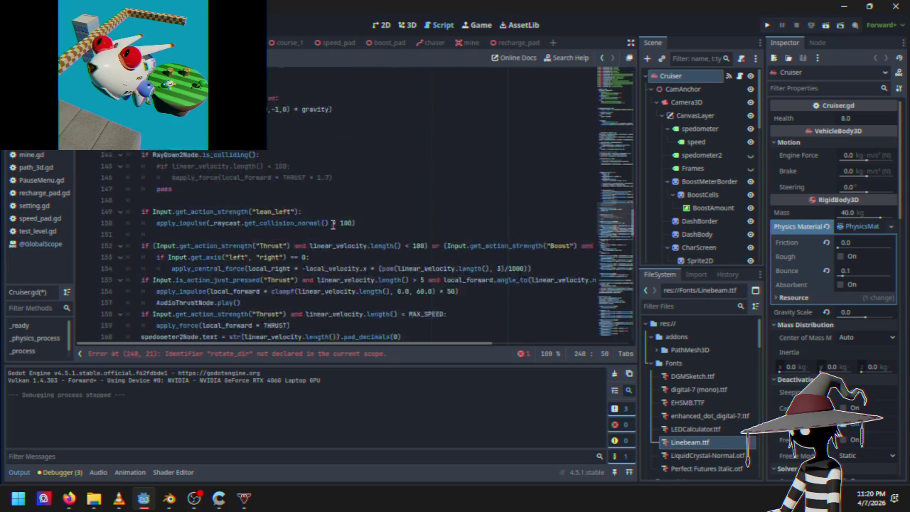
scroll(332, 224, "down", 5)
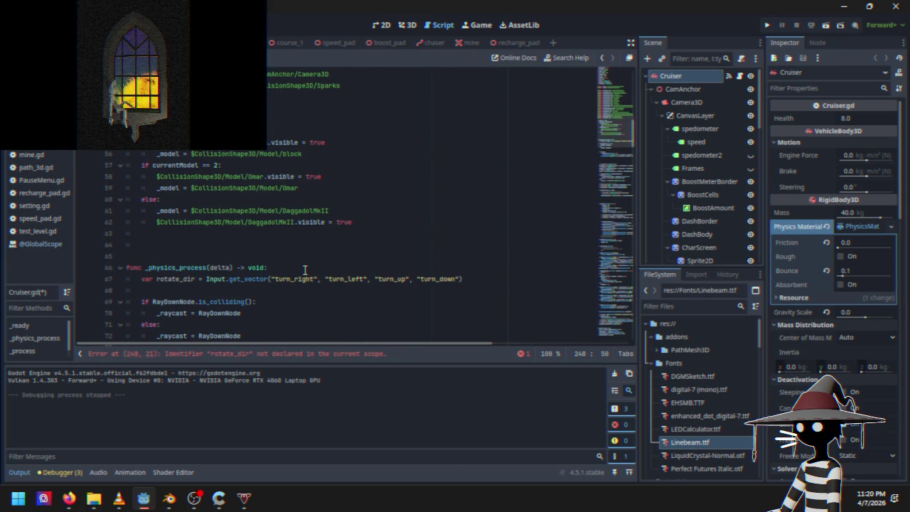
scroll(279, 250, "down", 5)
scroll(279, 250, "up", 5)
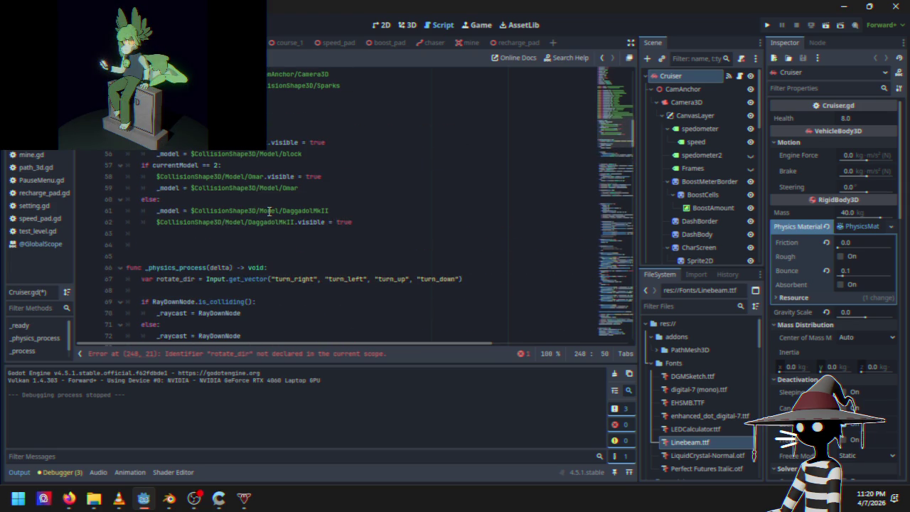
scroll(270, 211, "down", 20)
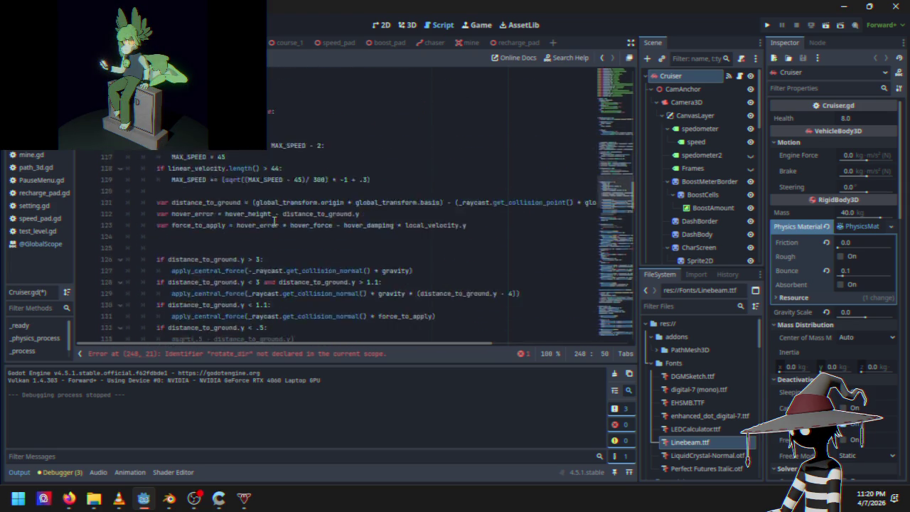
scroll(282, 221, "down", 20)
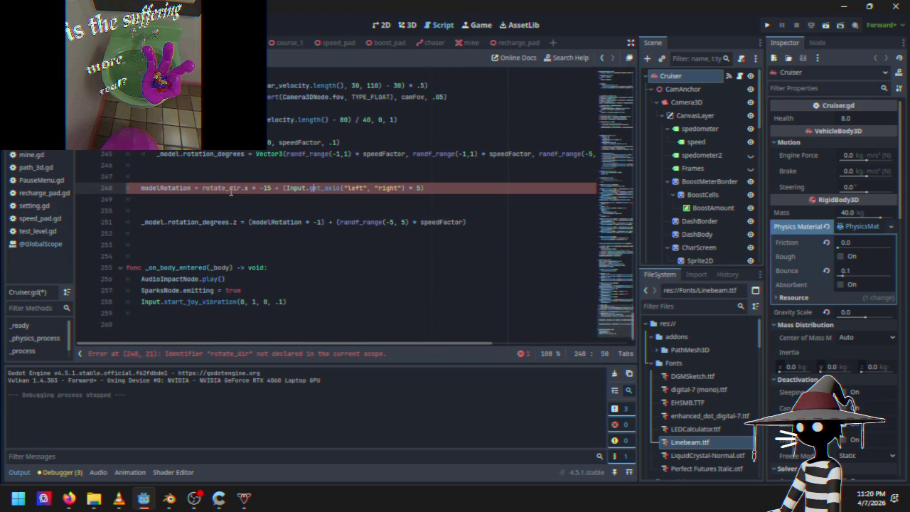
left_click_drag(204, 188, 398, 191)
type("Input.get_axis(\"left\", \"right\"")
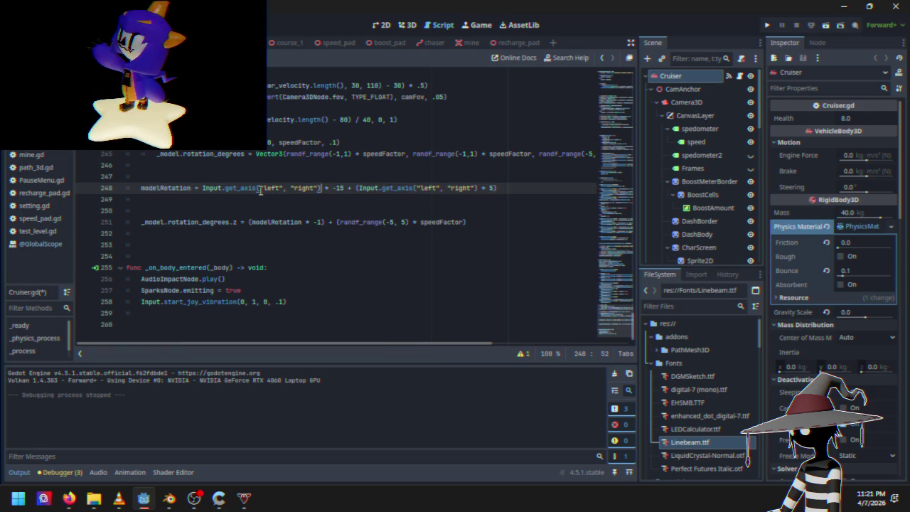
Step: Rename the axis arguments on line 248 to "turn_left" and "turn_right"
key("Left")
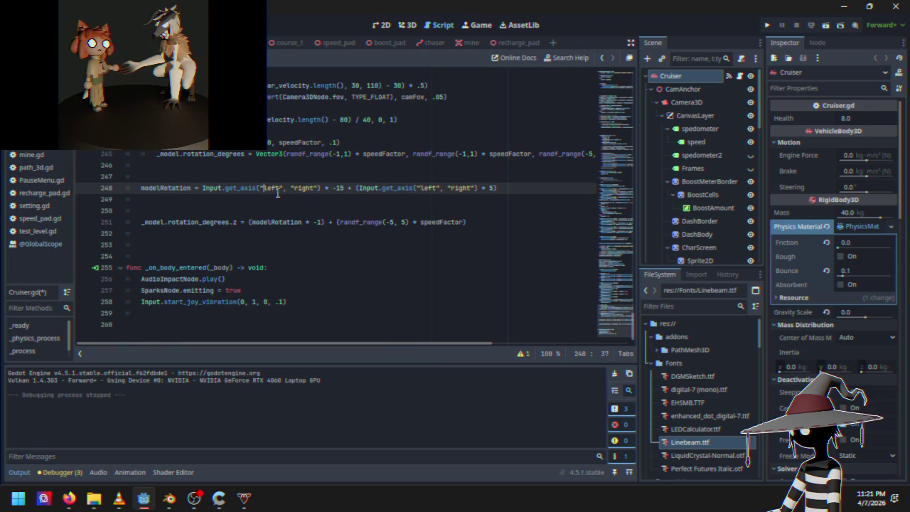
type("turn_")
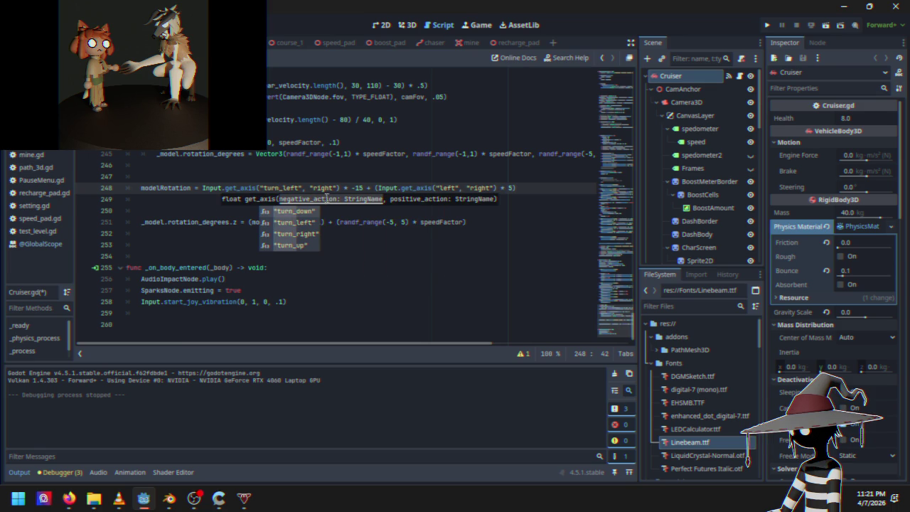
left_click(312, 188)
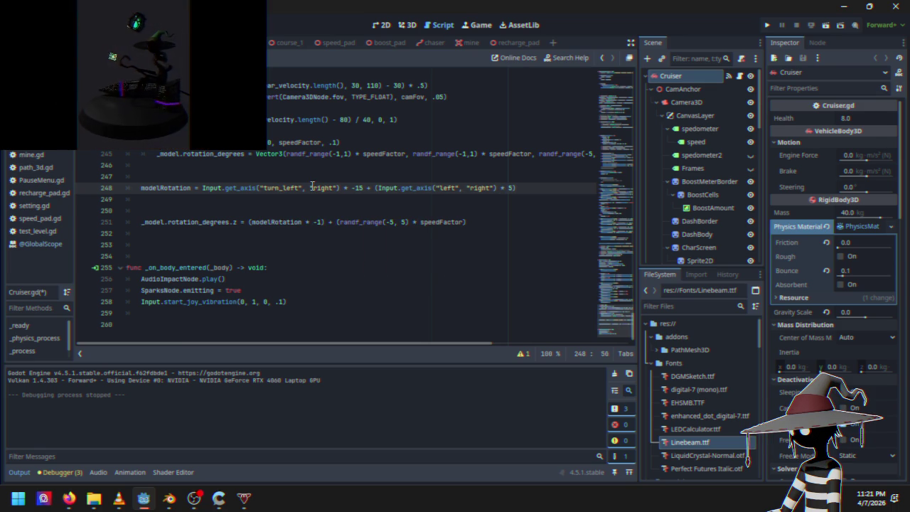
type("turn_")
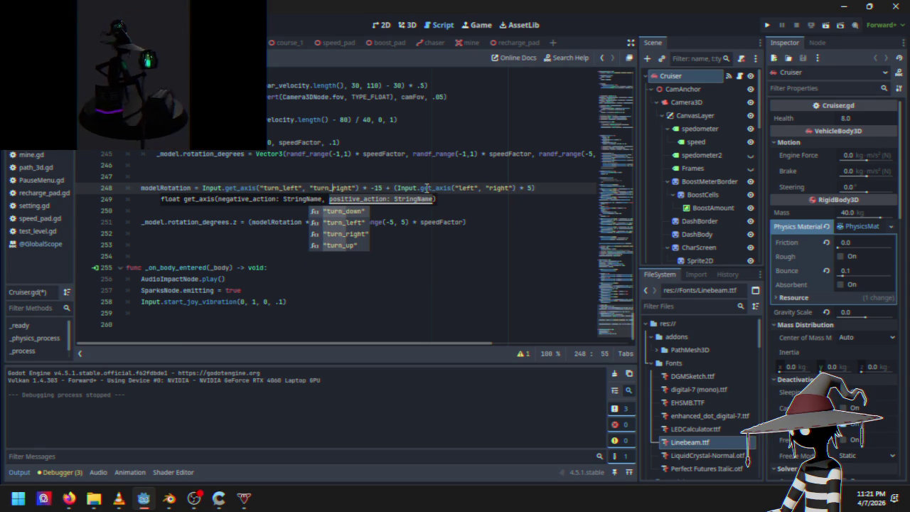
key("Escape")
Step: Remove the extra blank line below line 248 and run the game
left_click(551, 195)
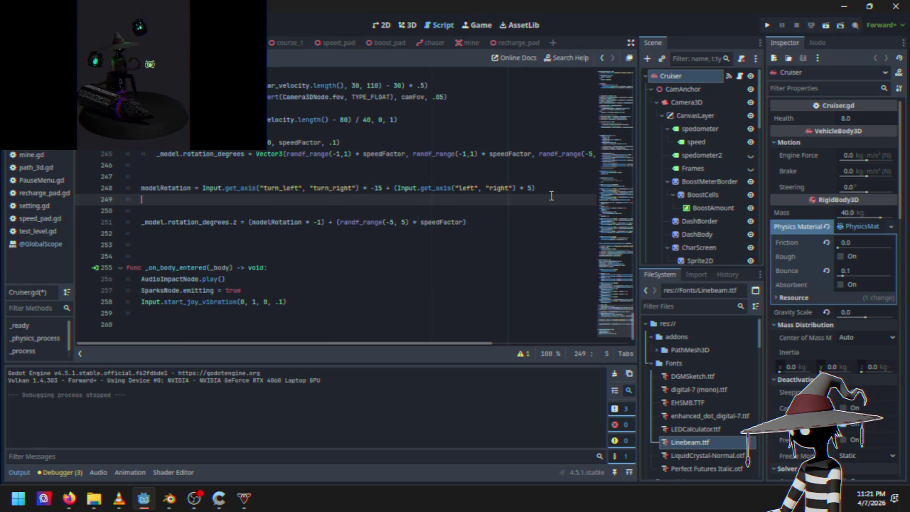
left_click(240, 211)
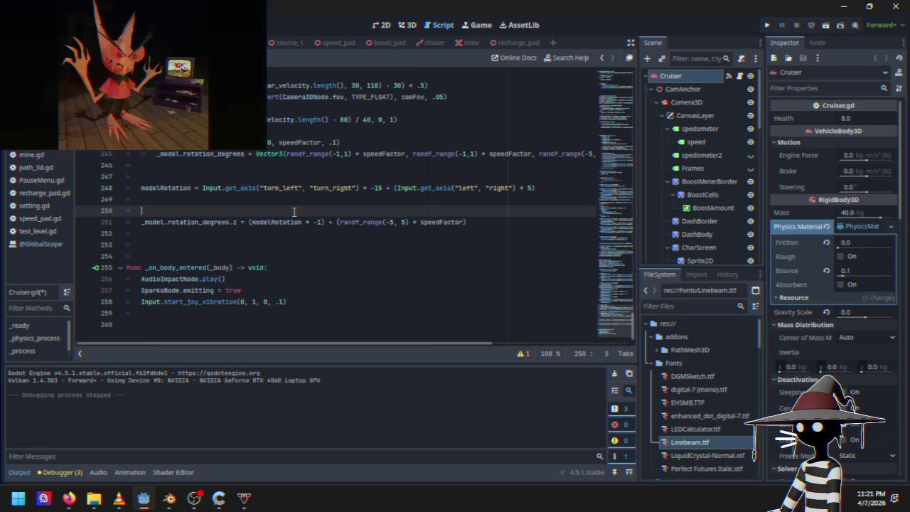
key("BackSpace")
key("BackSpace")
key("BackSpace")
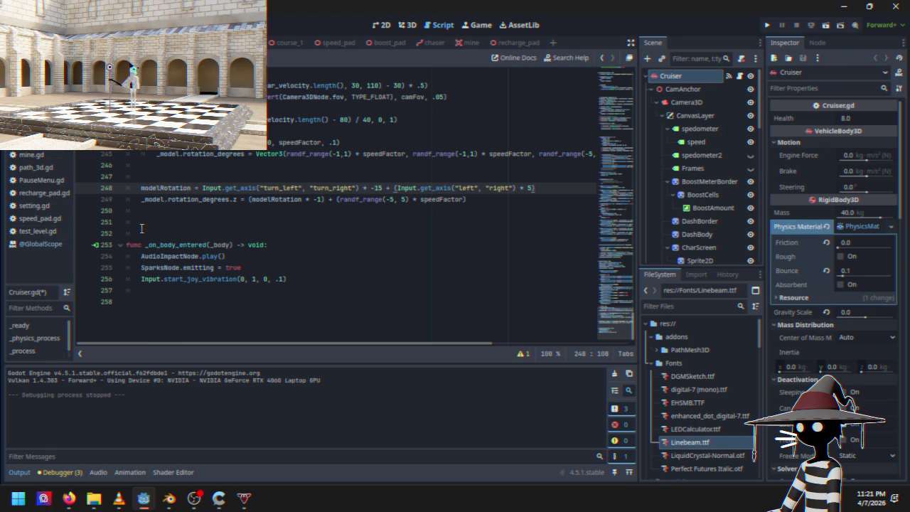
left_click(202, 181)
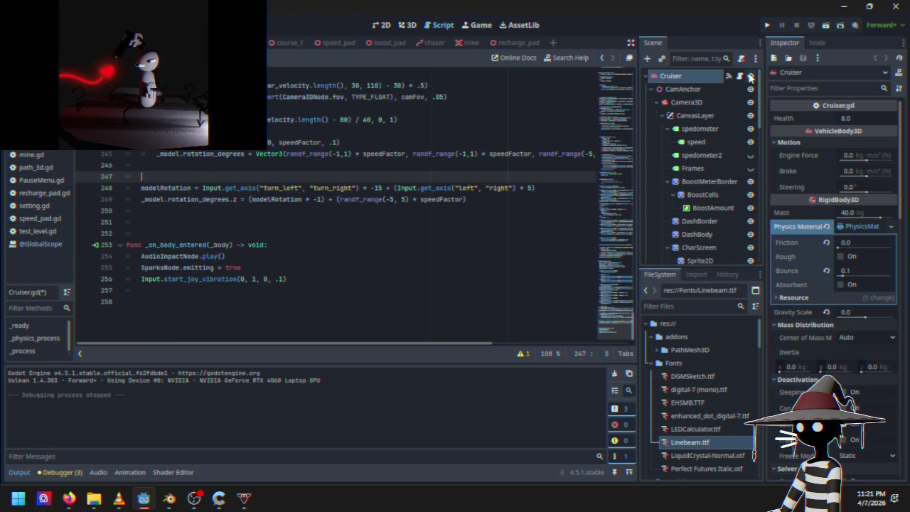
left_click(768, 26)
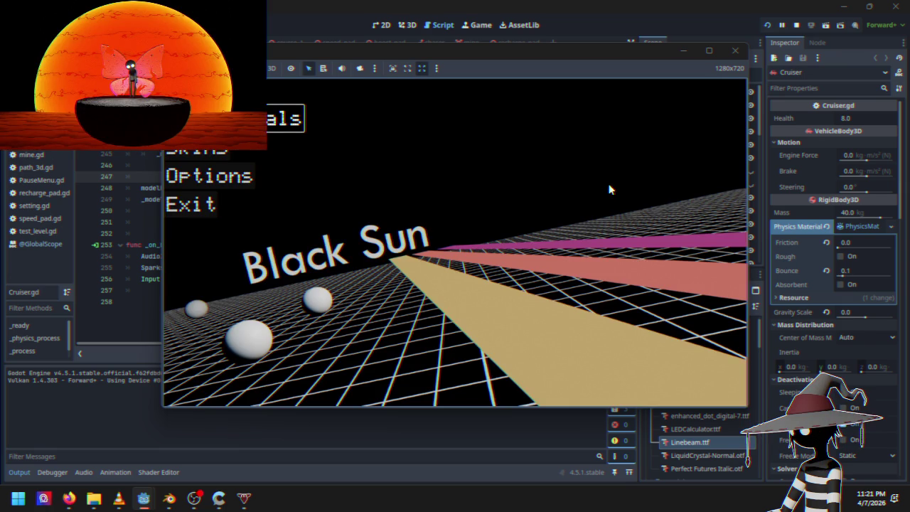
Step: Start the race, stop the game, and delete the minus so z-rotation multiplies by 1
key("Return")
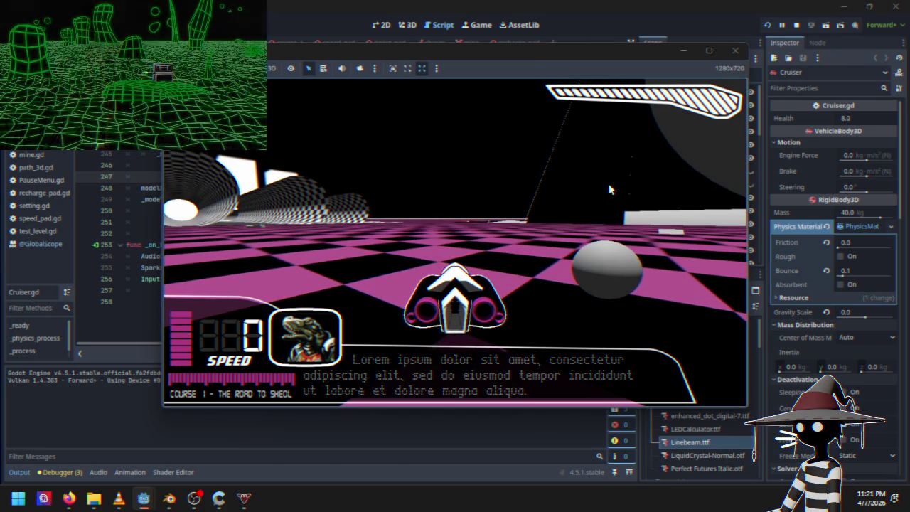
left_click(796, 25)
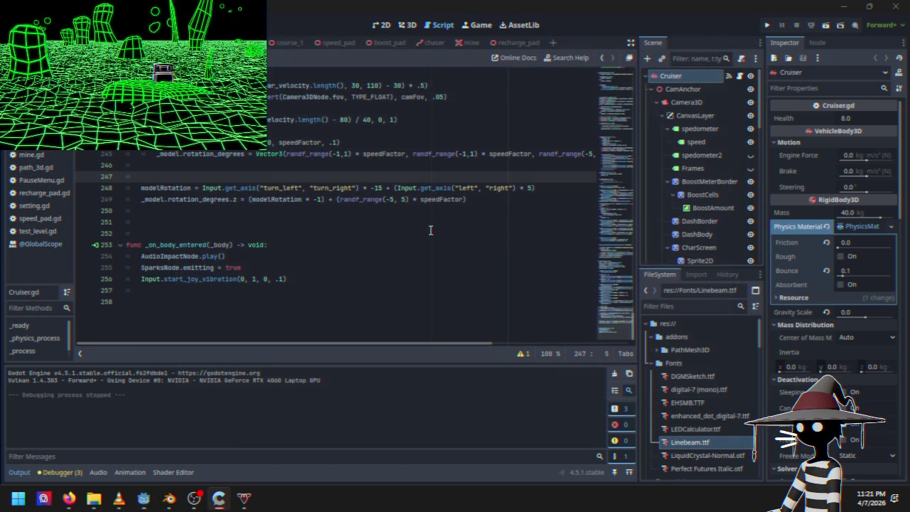
left_click(319, 200)
key("BackSpace")
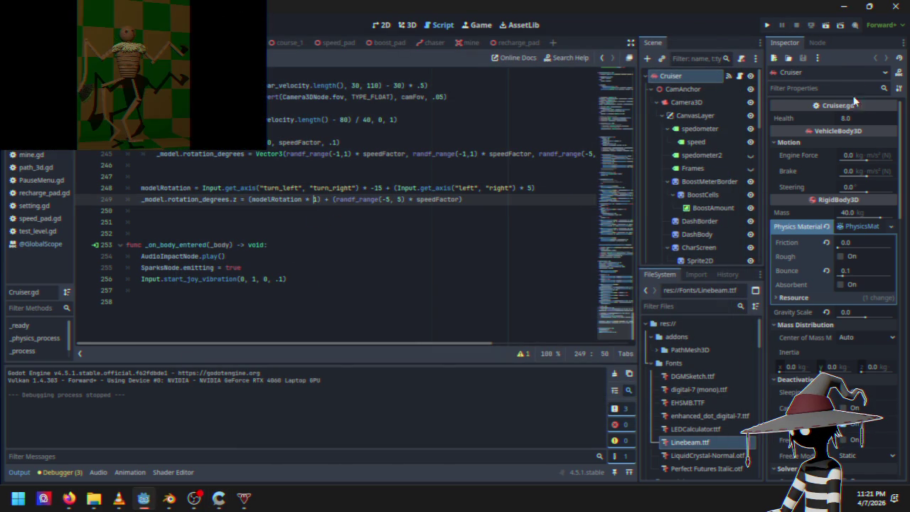
Step: Relaunch the game, drive and steer on the first course, then pause and stop it
left_click(768, 27)
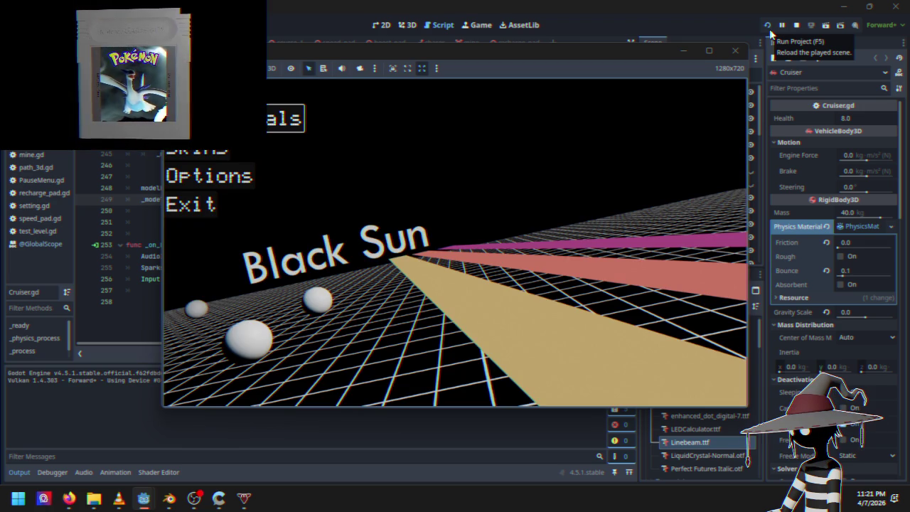
key("Return")
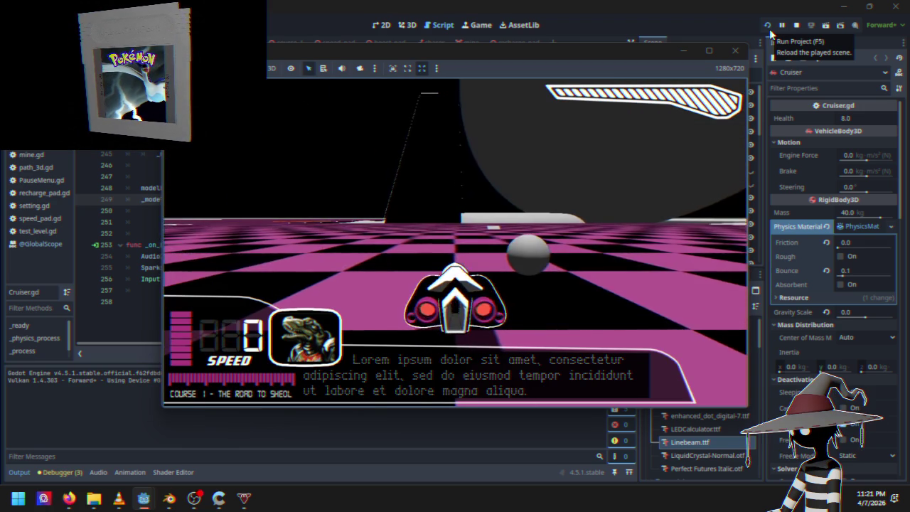
key("Left")
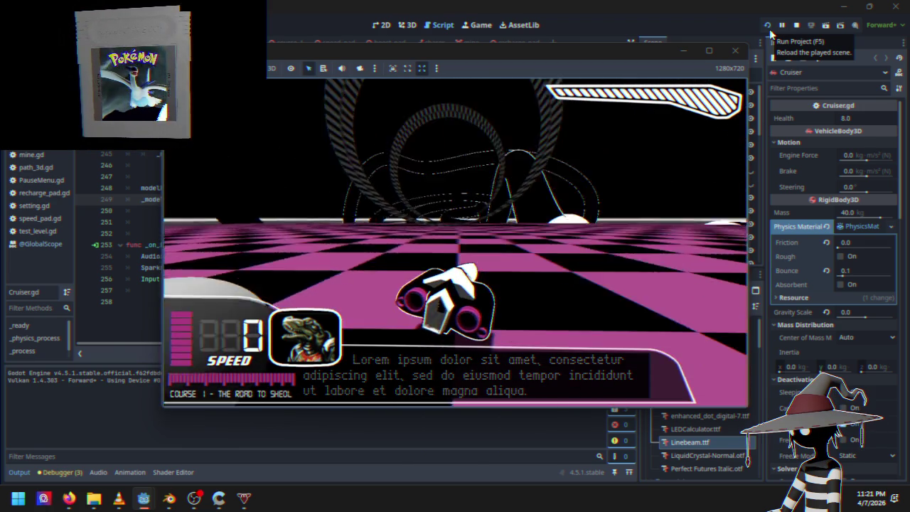
key("Up")
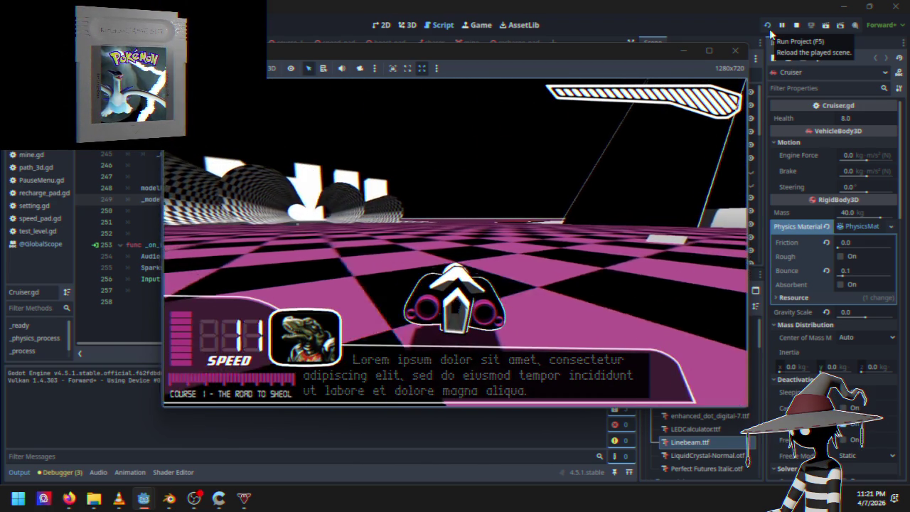
key("Escape")
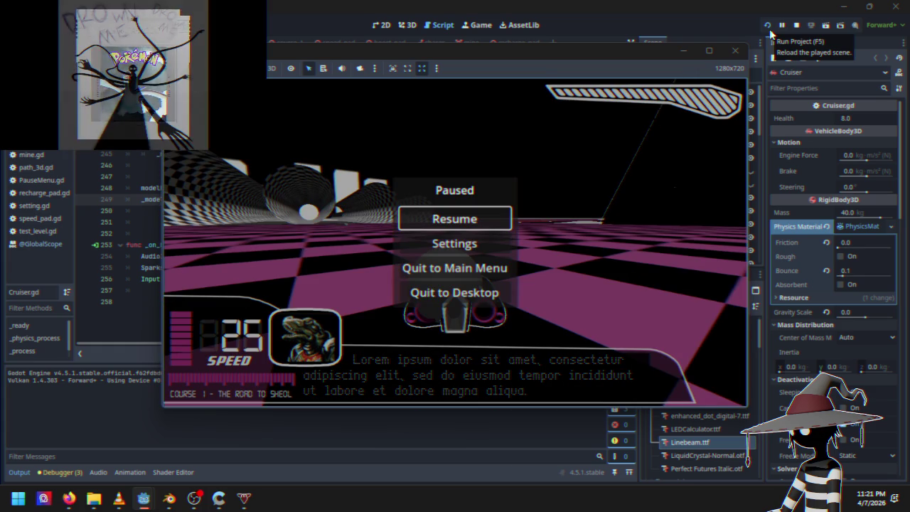
left_click(796, 26)
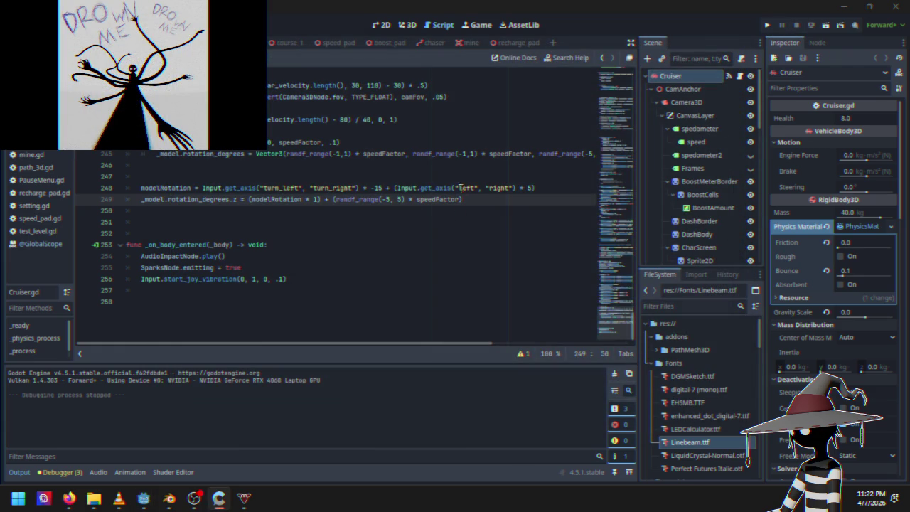
Step: Change line 248's second call to get_axis("right", "left") and relaunch the game
double_click(464, 187)
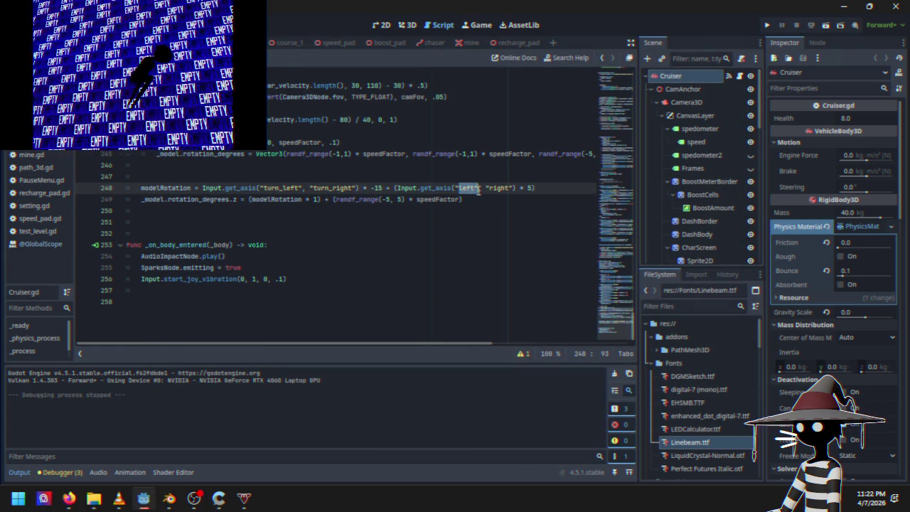
left_click(455, 187)
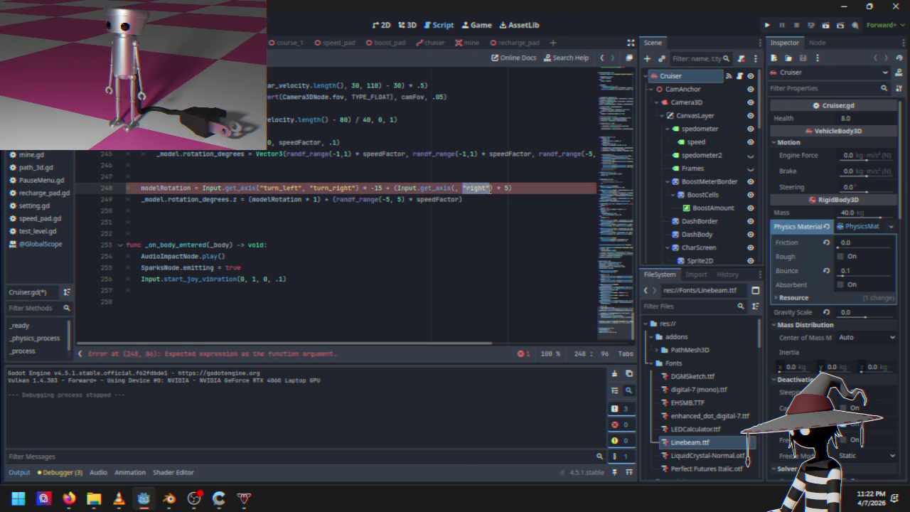
type("lef")
left_click(458, 188)
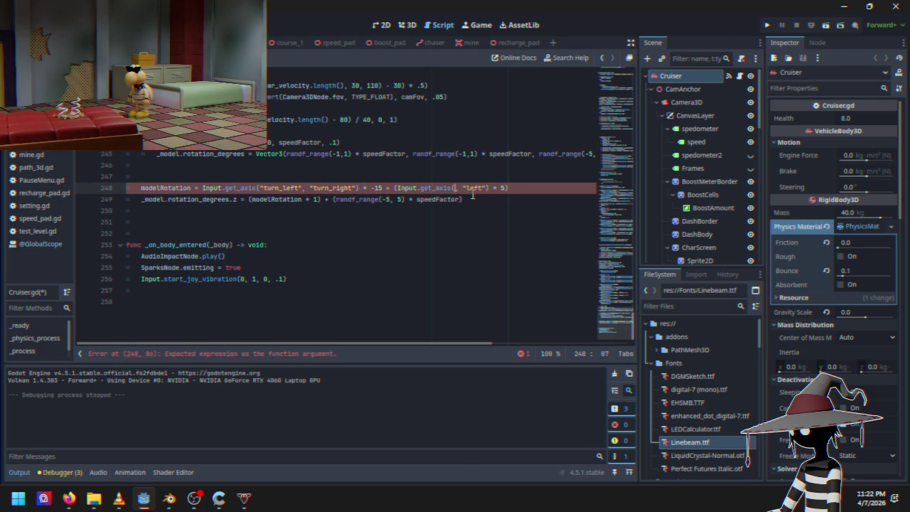
type("\"right")
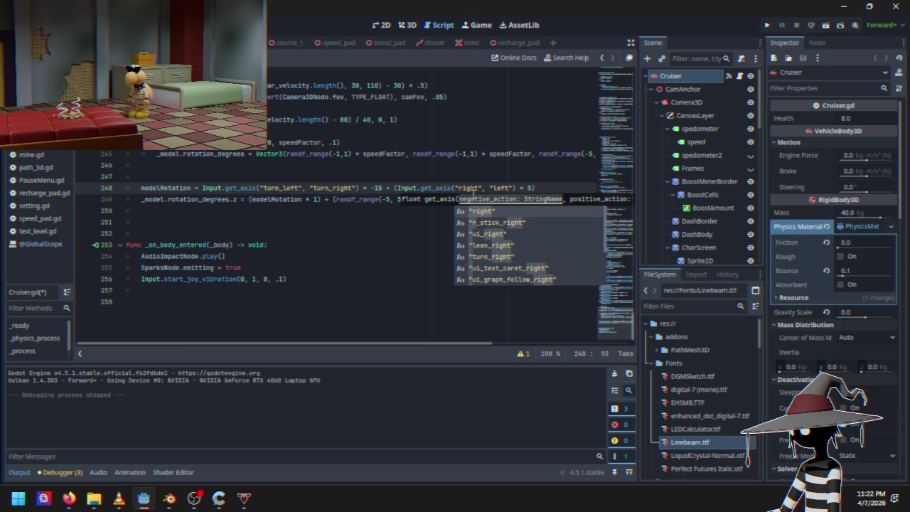
left_click(345, 199)
left_click(768, 25)
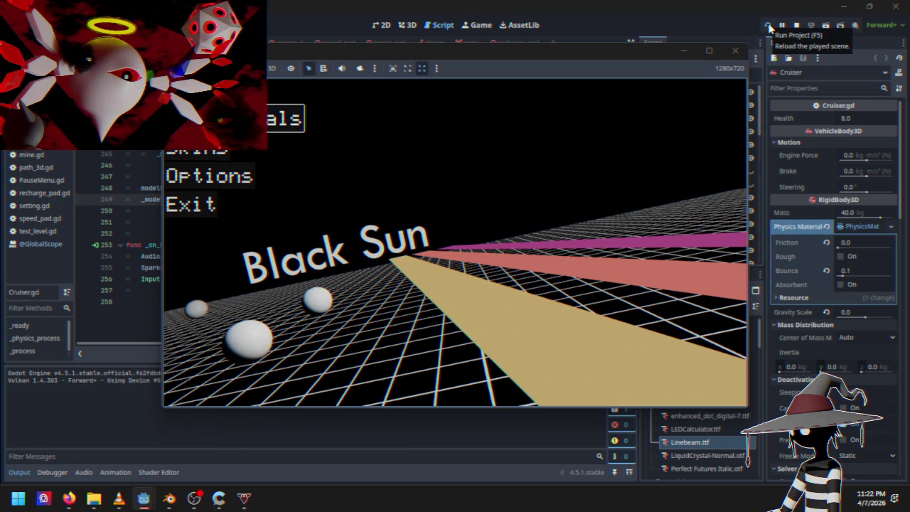
Step: Drive Course 1 with swapped steering, restarting once, then quit the game and return to line 247
key("Return")
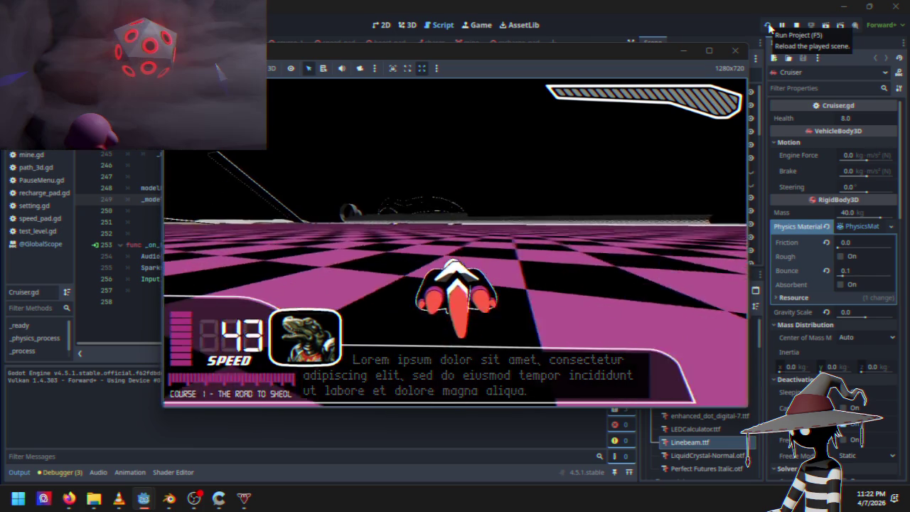
key("Escape")
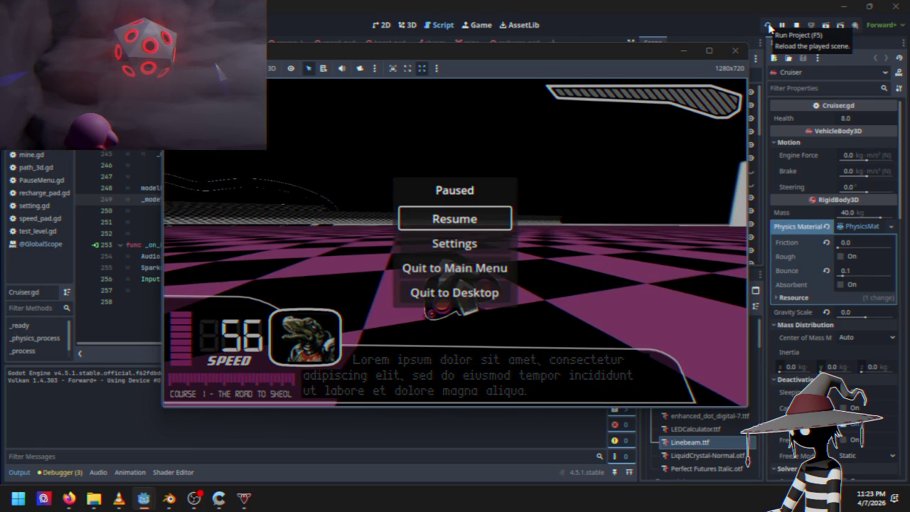
key("Escape")
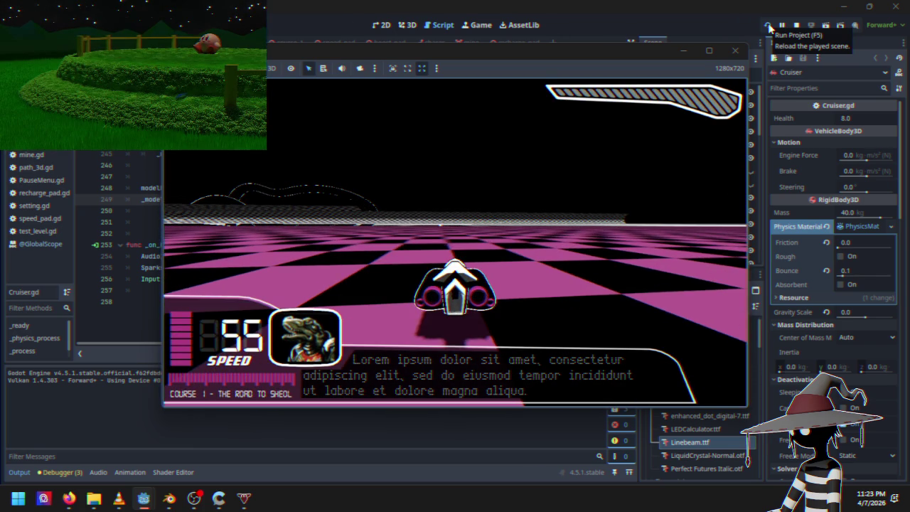
key("r")
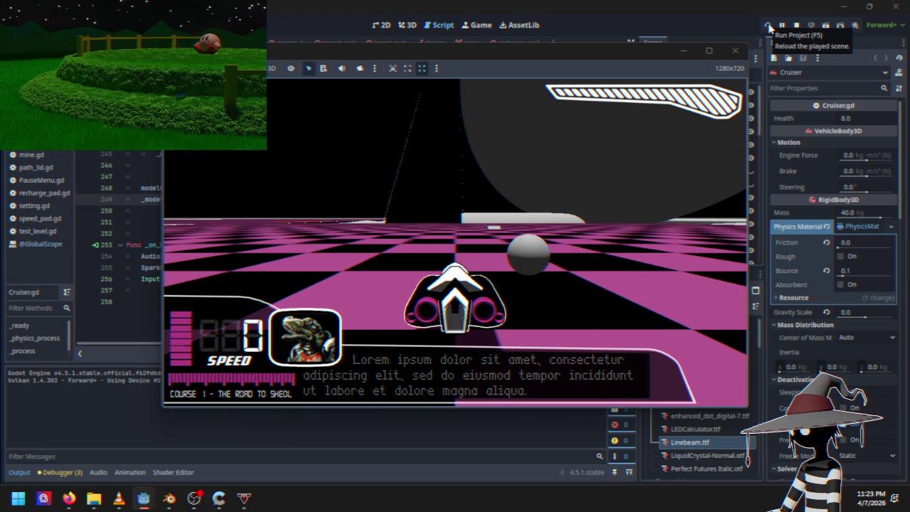
key("Up")
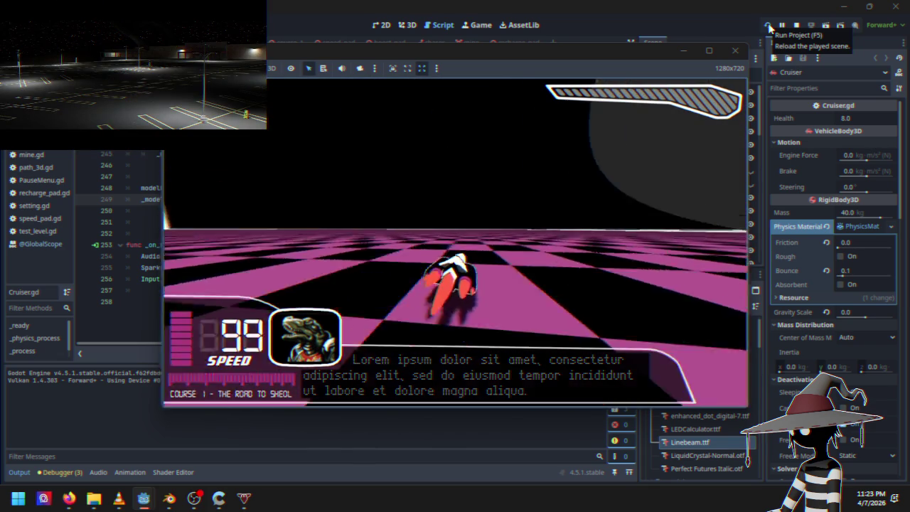
key("Escape")
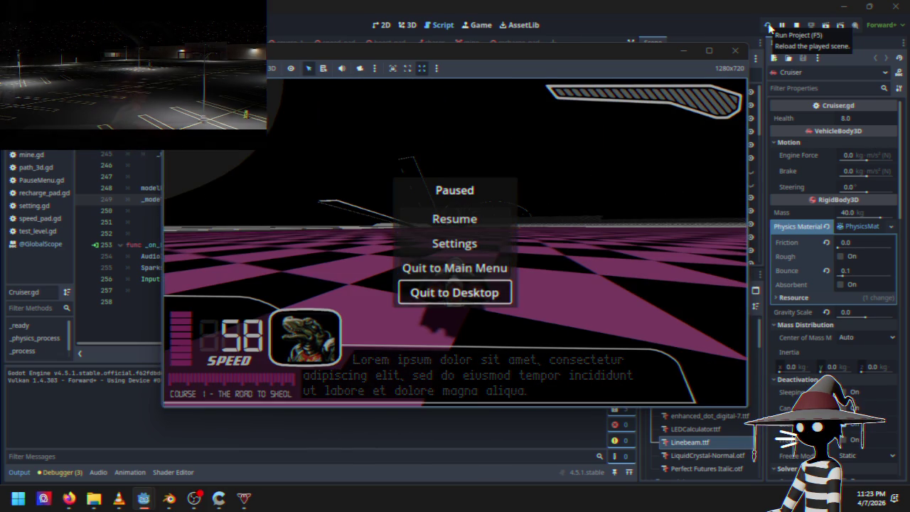
key("Return")
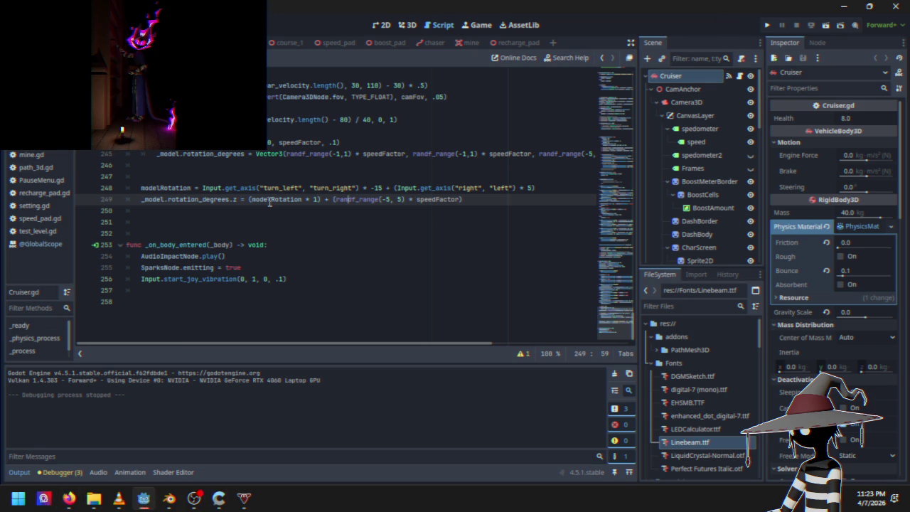
left_click(217, 173)
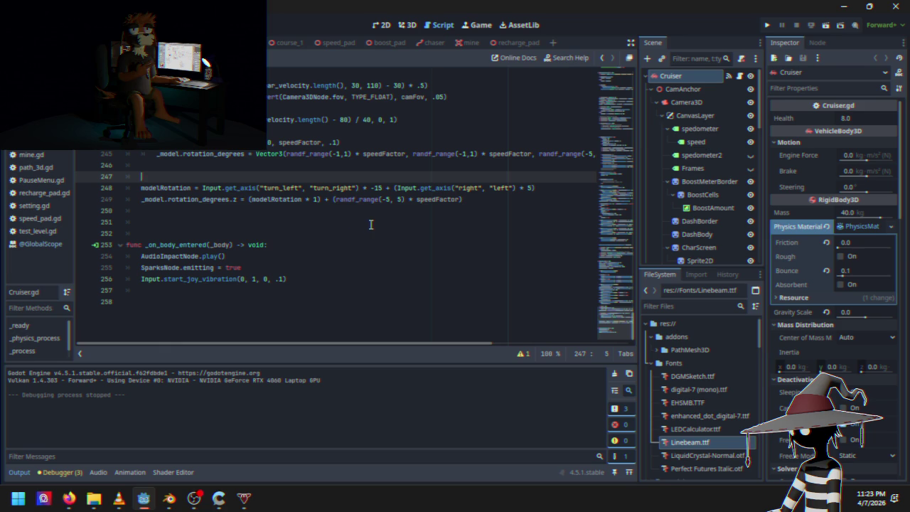
scroll(299, 337, "up", 1)
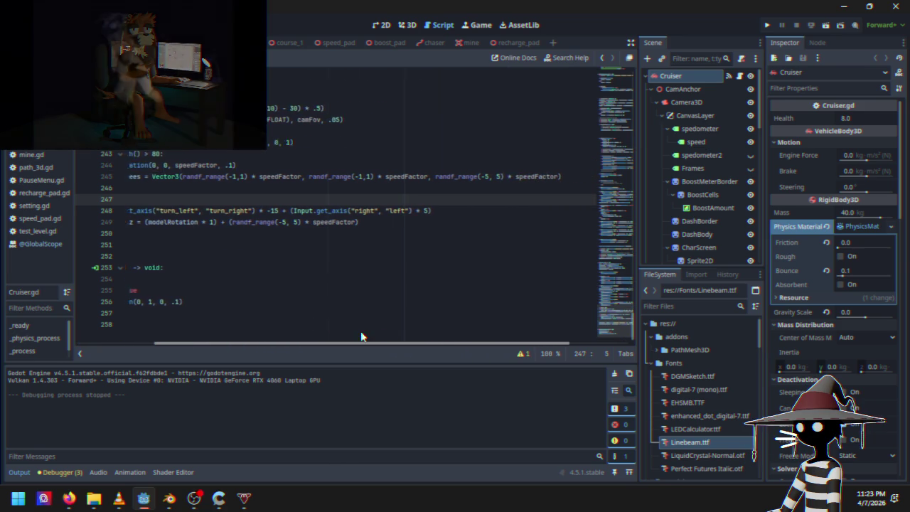